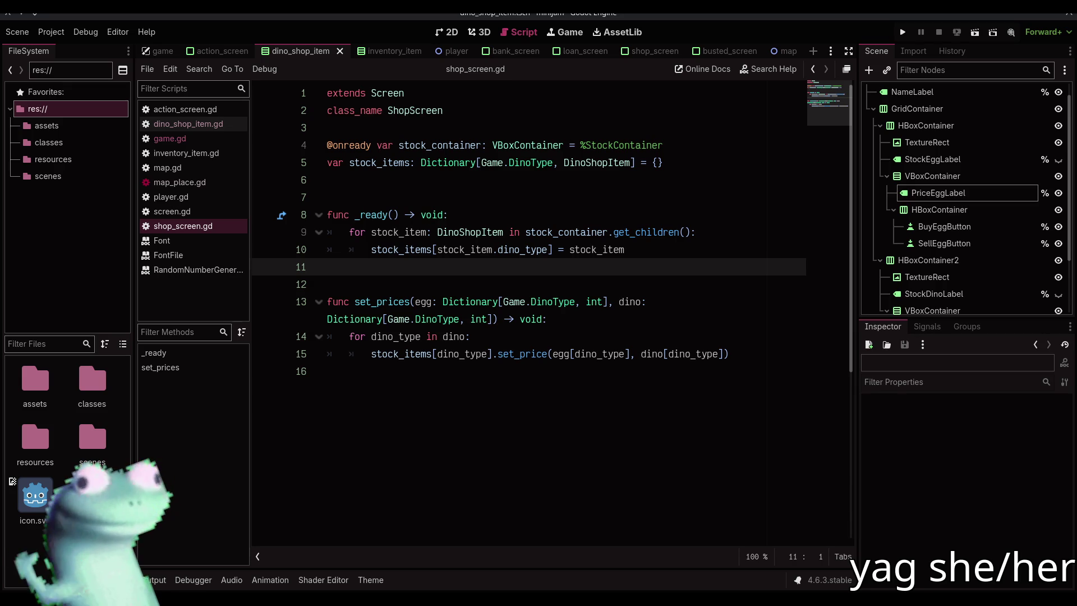
Step: Compare shop_screen.gd's code with the dino_shop_item scene, ending on the 2D view
left_click(540, 394)
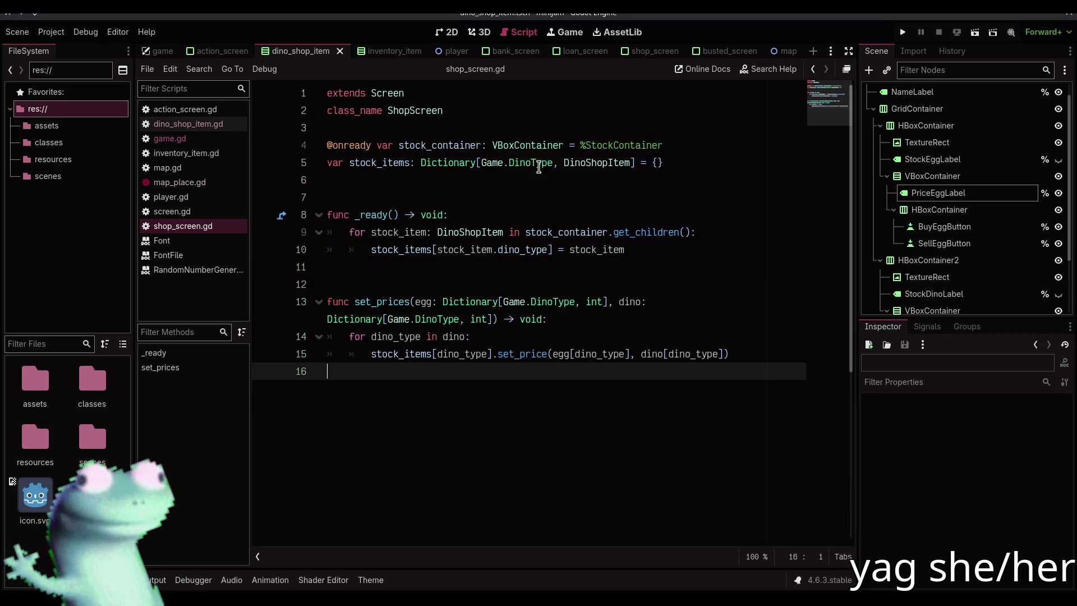
left_click(451, 34)
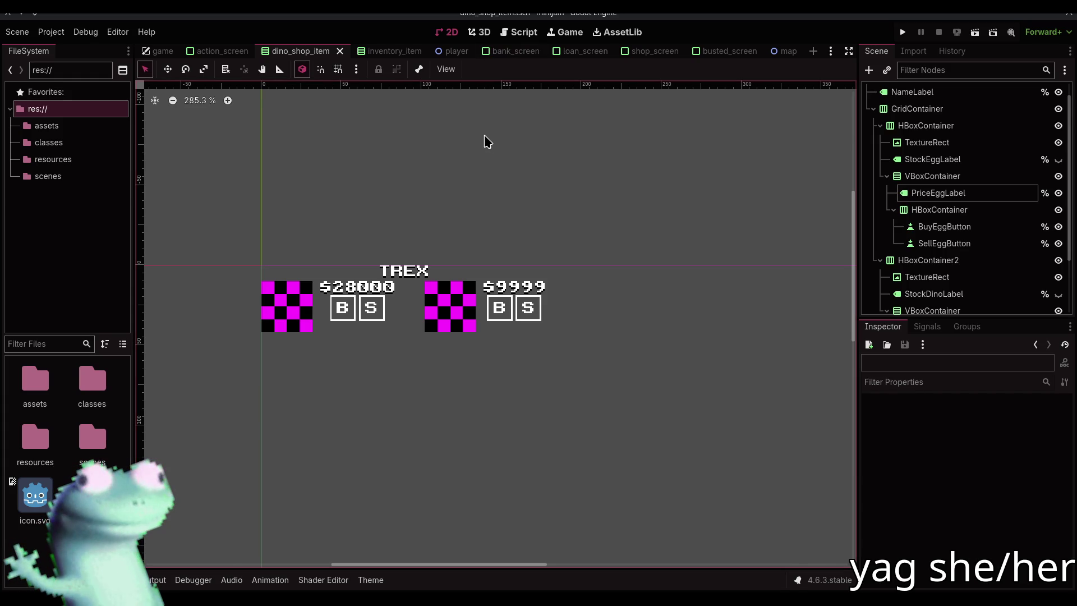
left_click(512, 32)
left_click(427, 284)
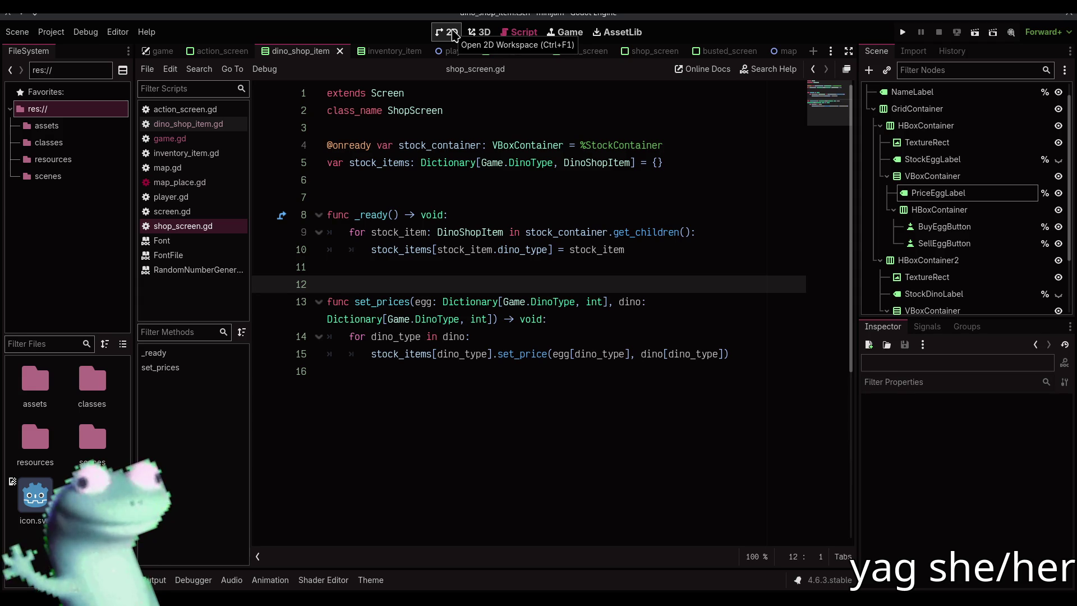
left_click(512, 262)
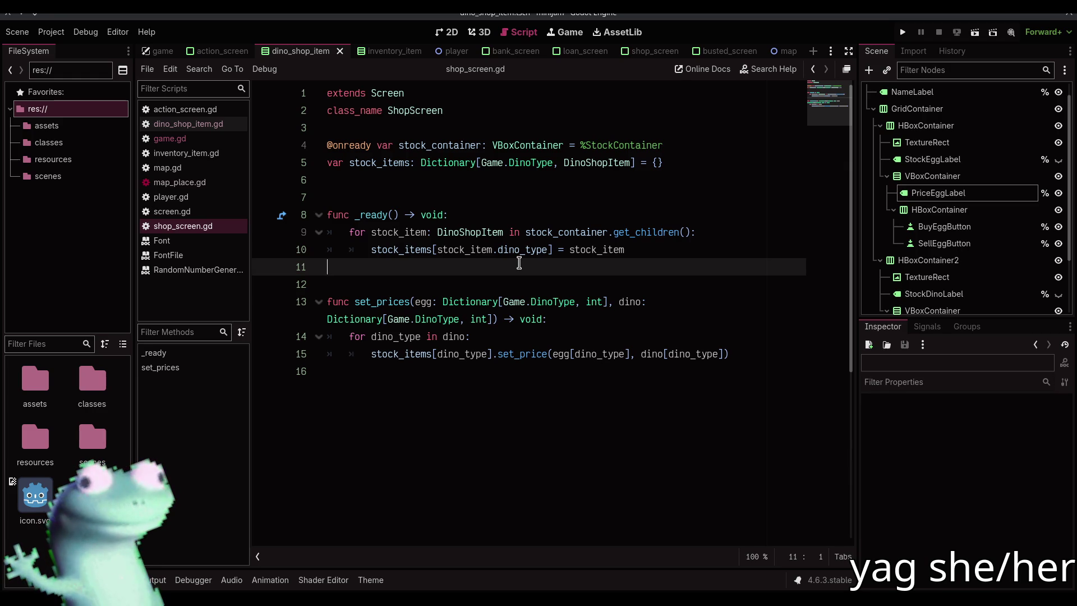
left_click(452, 32)
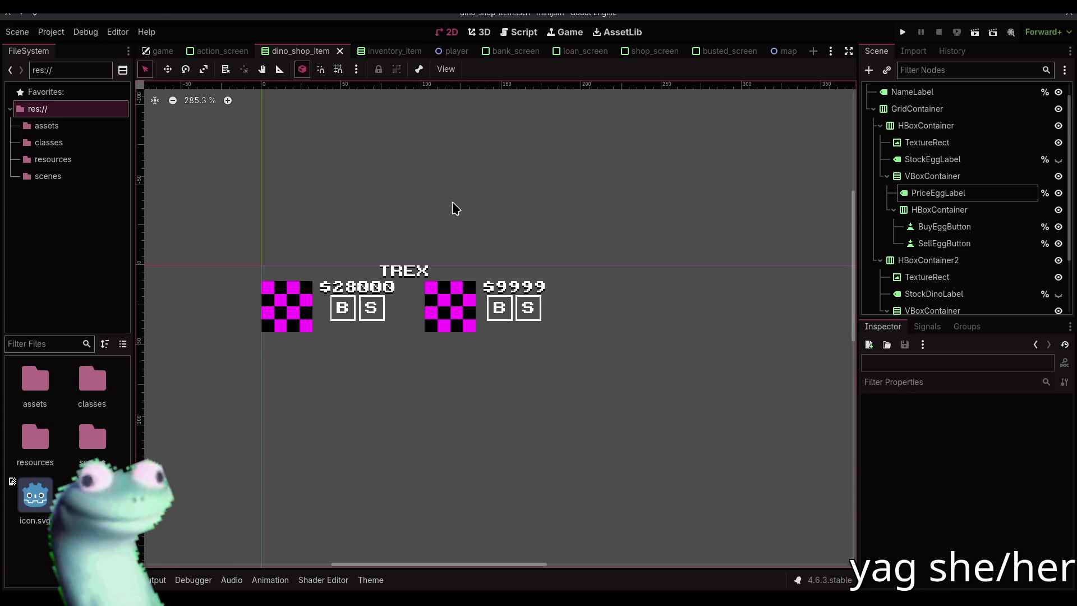
left_click(51, 32)
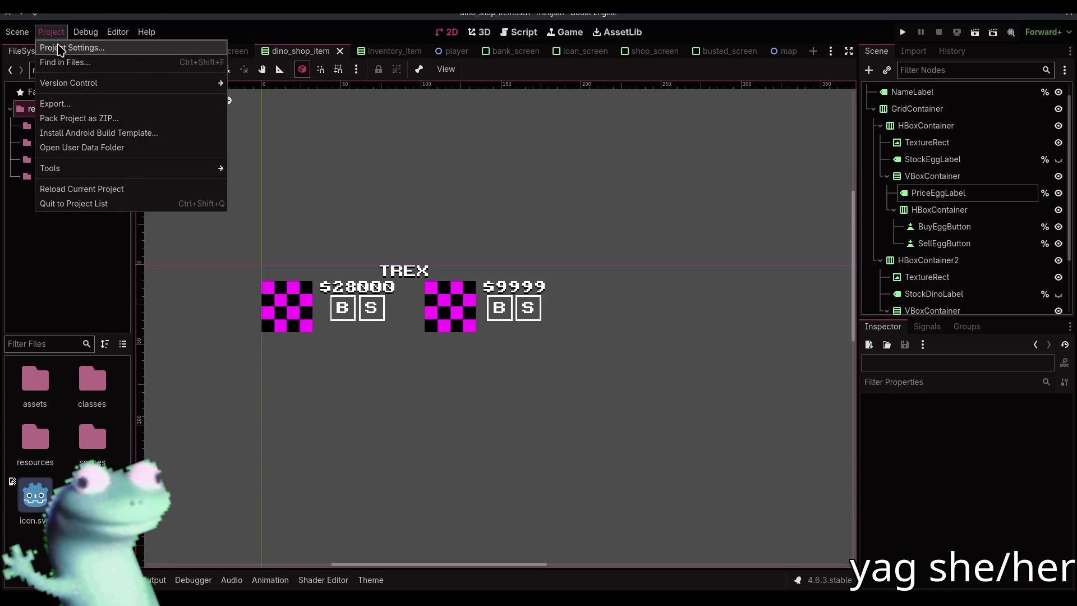
left_click(58, 47)
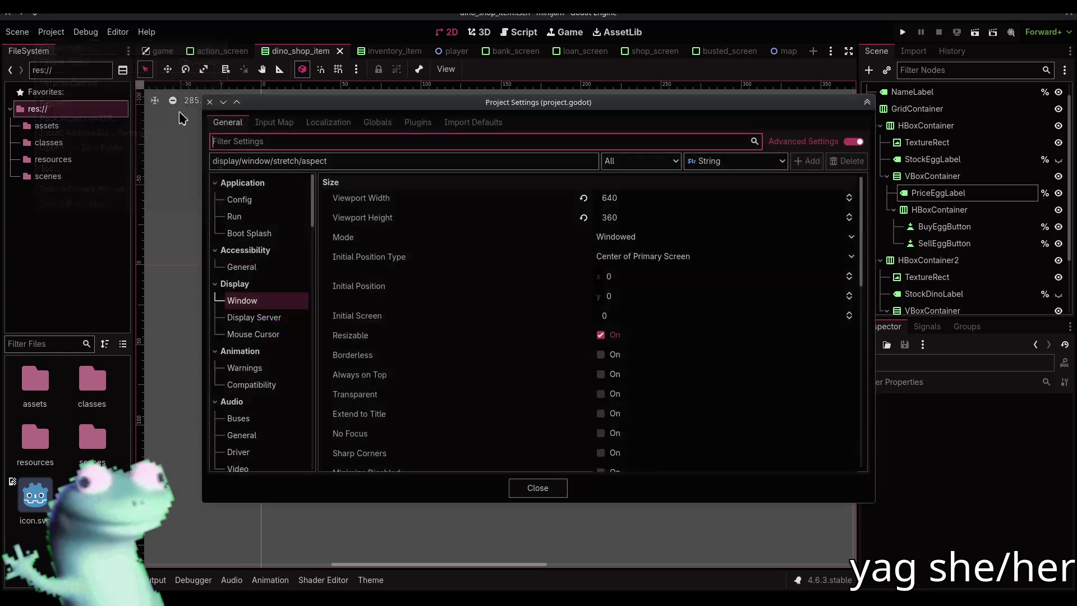
left_click(268, 334)
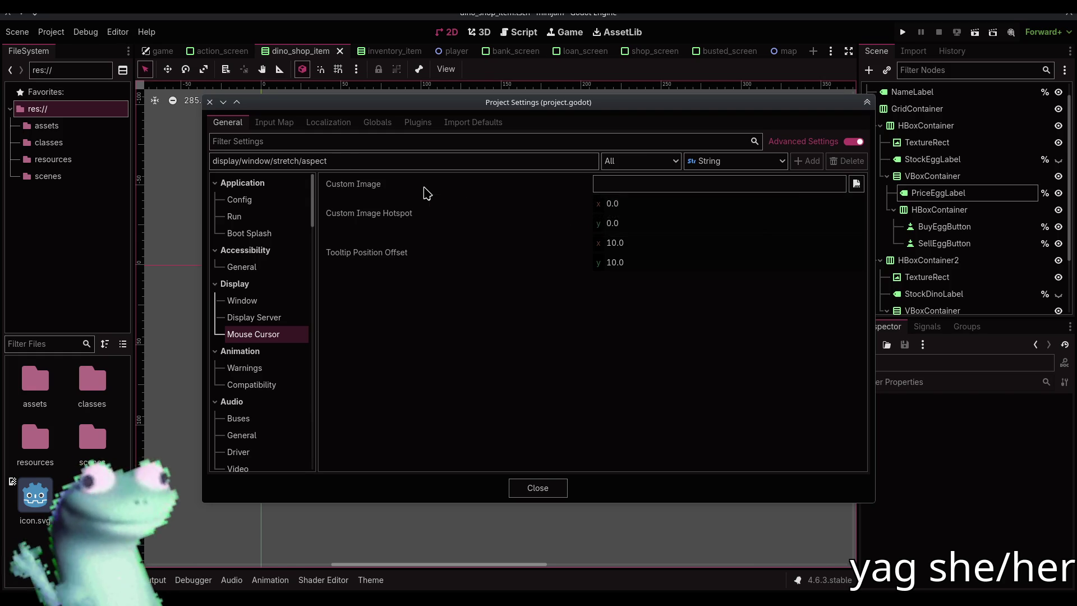
left_click(427, 193)
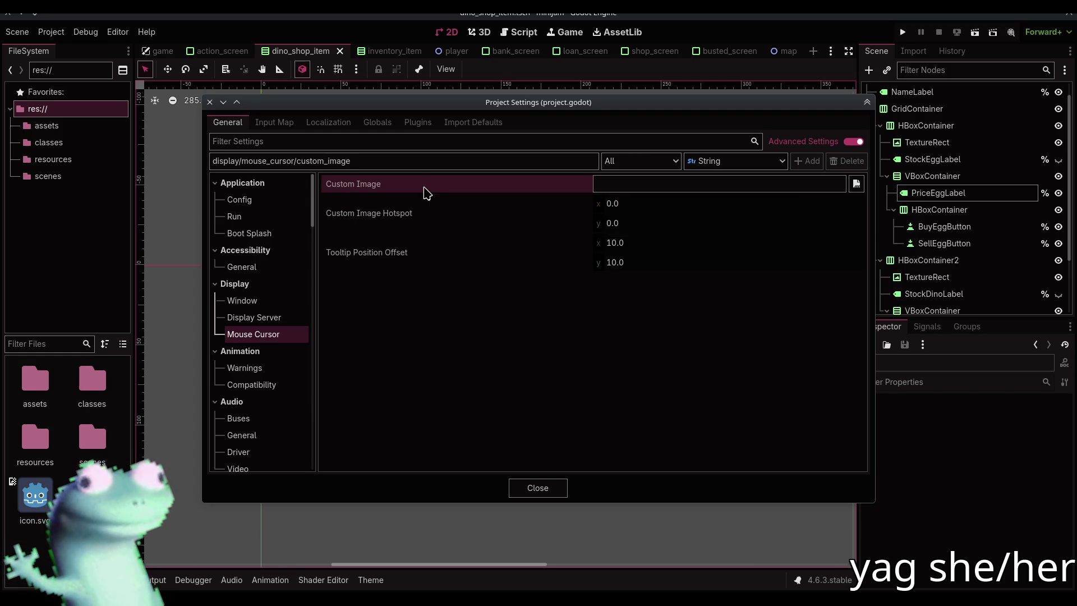
left_click(527, 484)
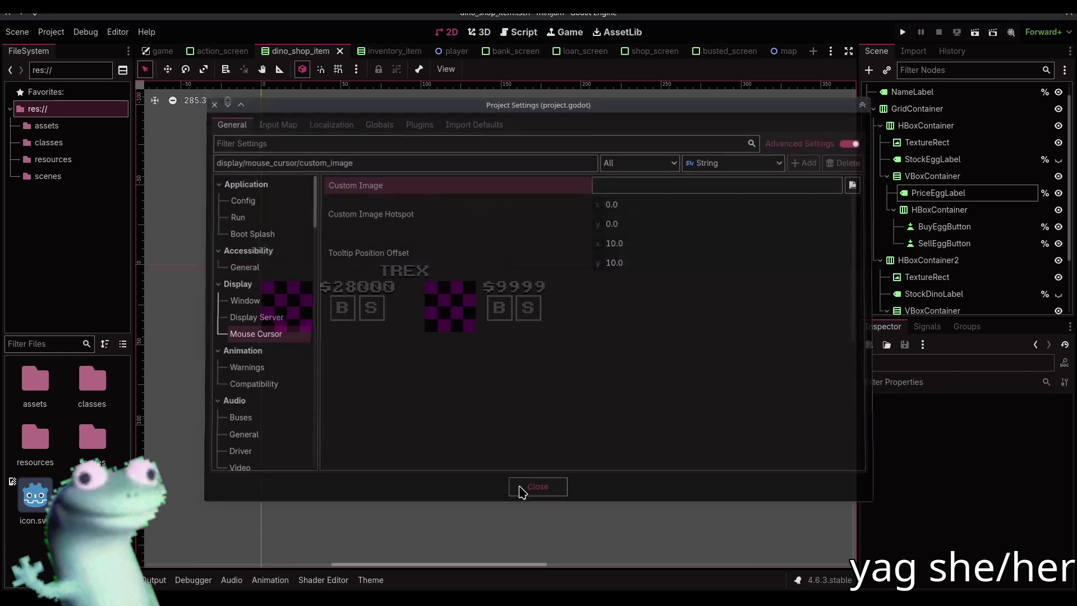
key("F1")
Step: Look up set_custom_mouse_cursor in the Input class reference, then return to the 2D scene
type("input")
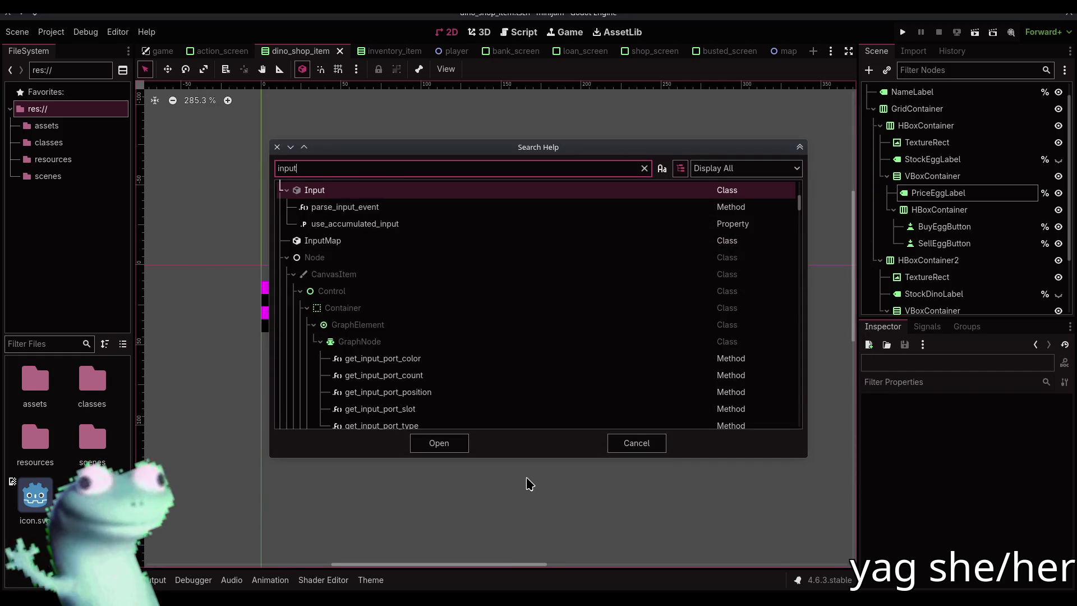
key("Return")
scroll(522, 224, "down", 5)
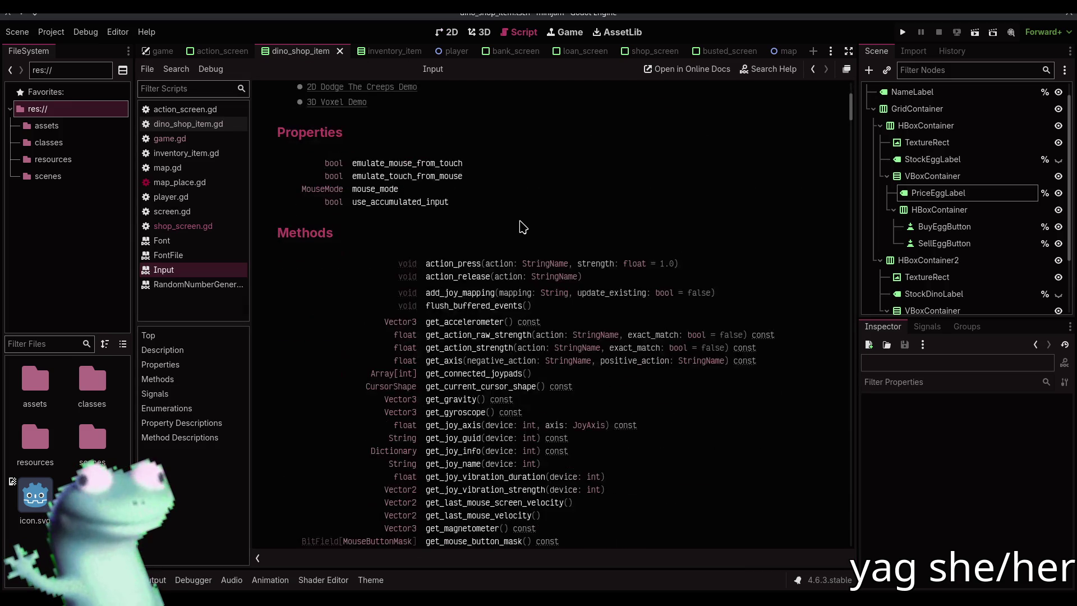
scroll(525, 225, "down", 10)
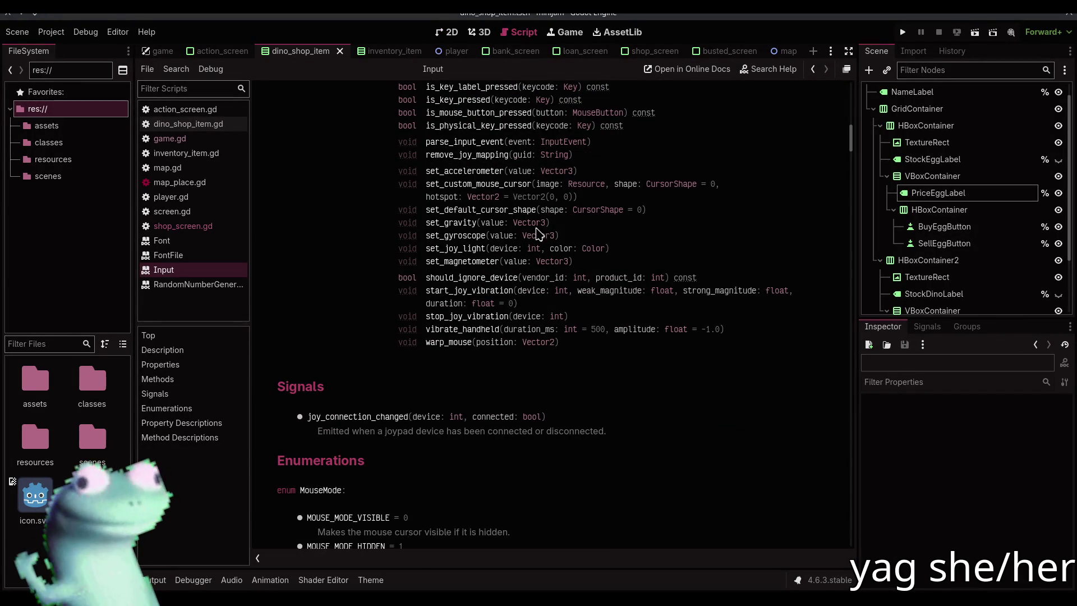
scroll(547, 310, "up", 2)
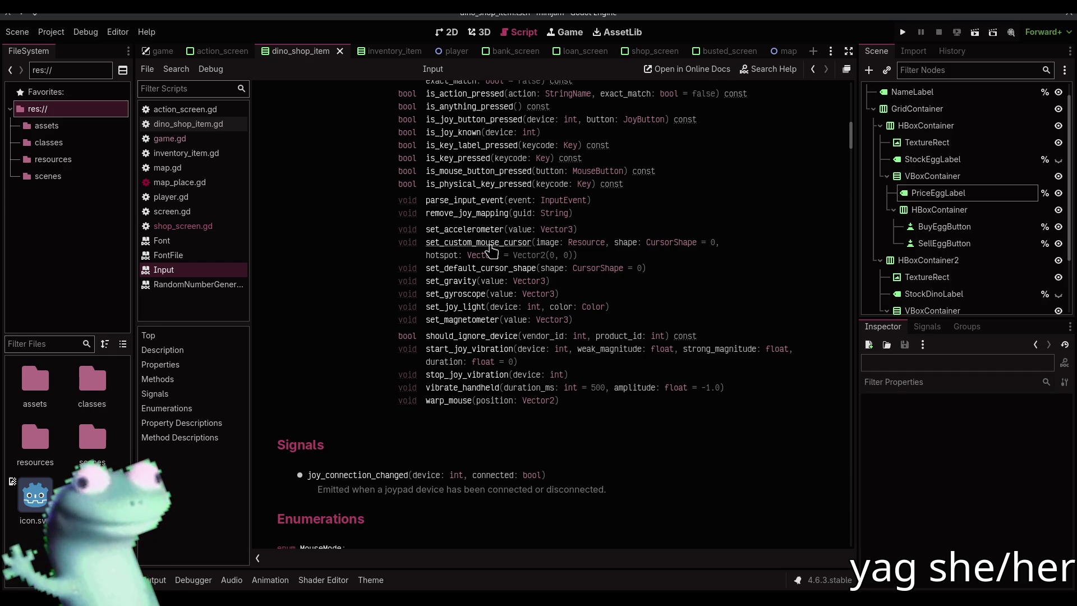
left_click(491, 246)
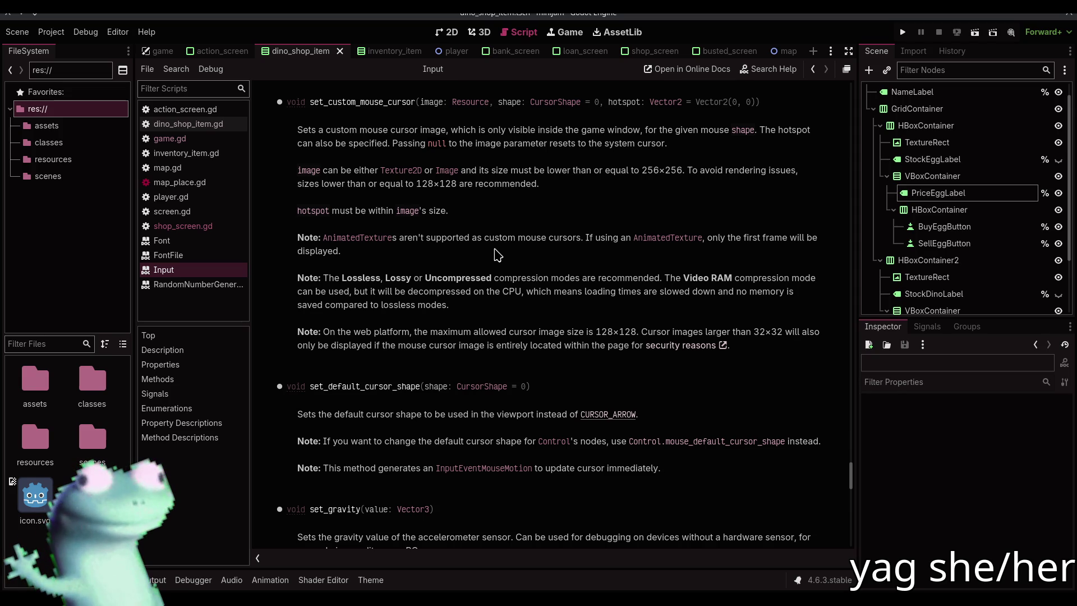
left_click(450, 32)
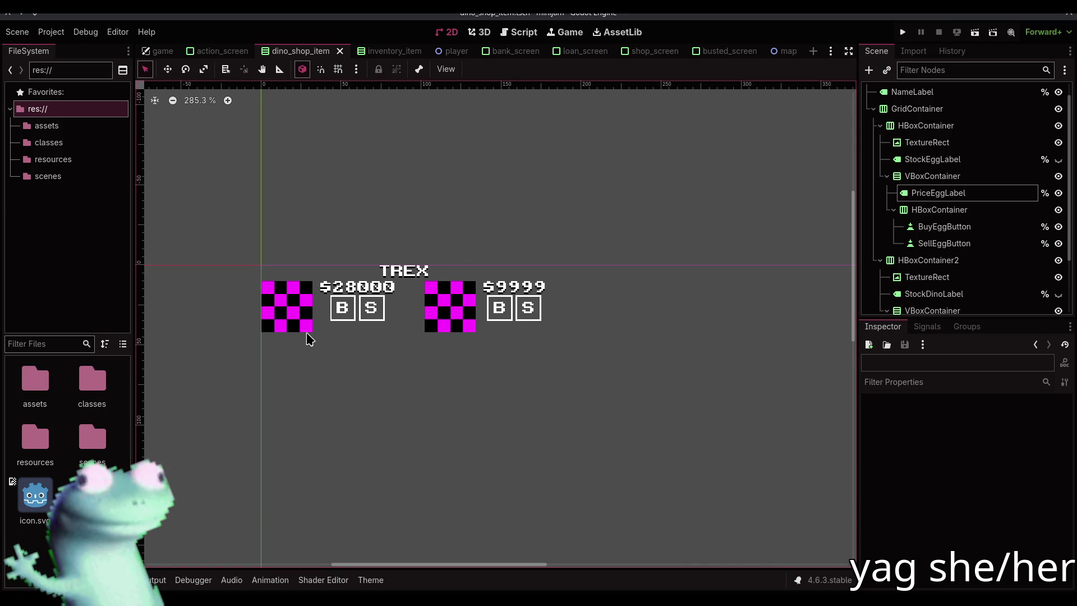
Step: Reset the canvas zoom to 100%, then open map_place.gd and game.gd
scroll(305, 336, "up", 1)
left_click(204, 101)
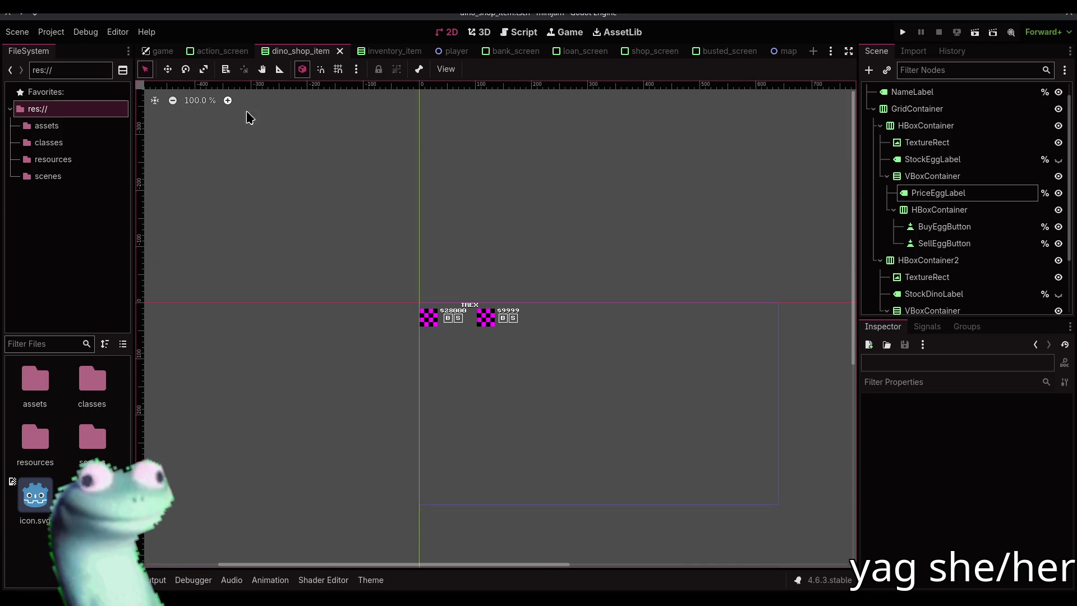
left_click(512, 38)
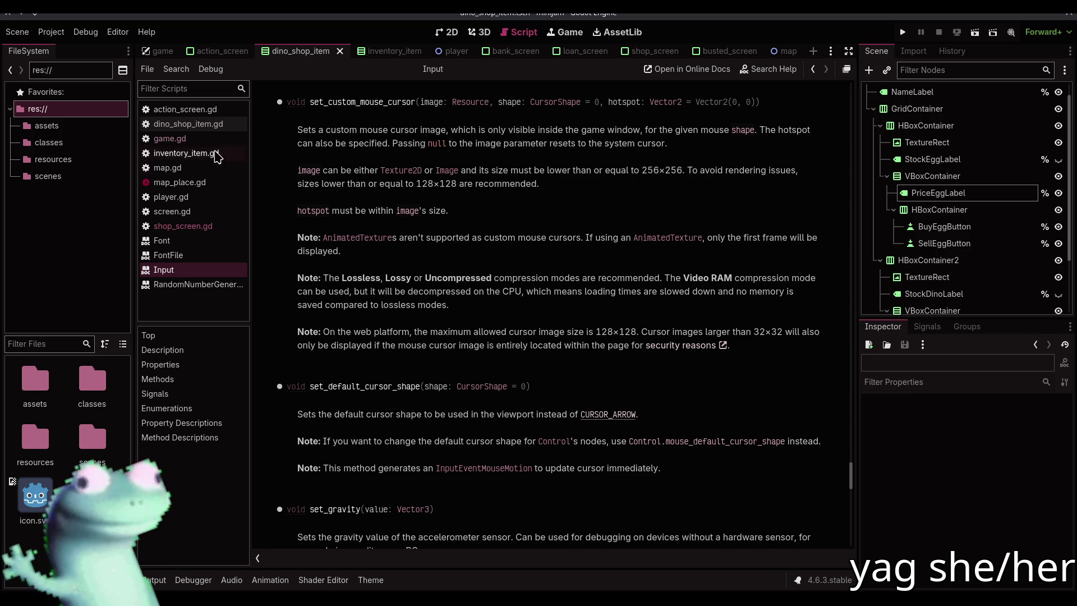
left_click(179, 183)
left_click(375, 332)
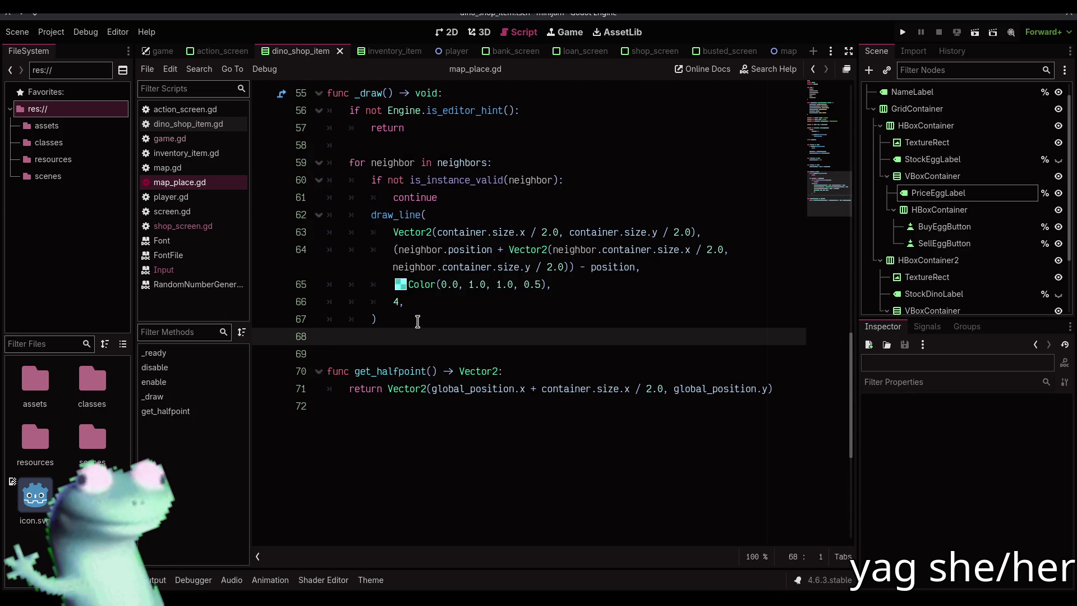
left_click(211, 138)
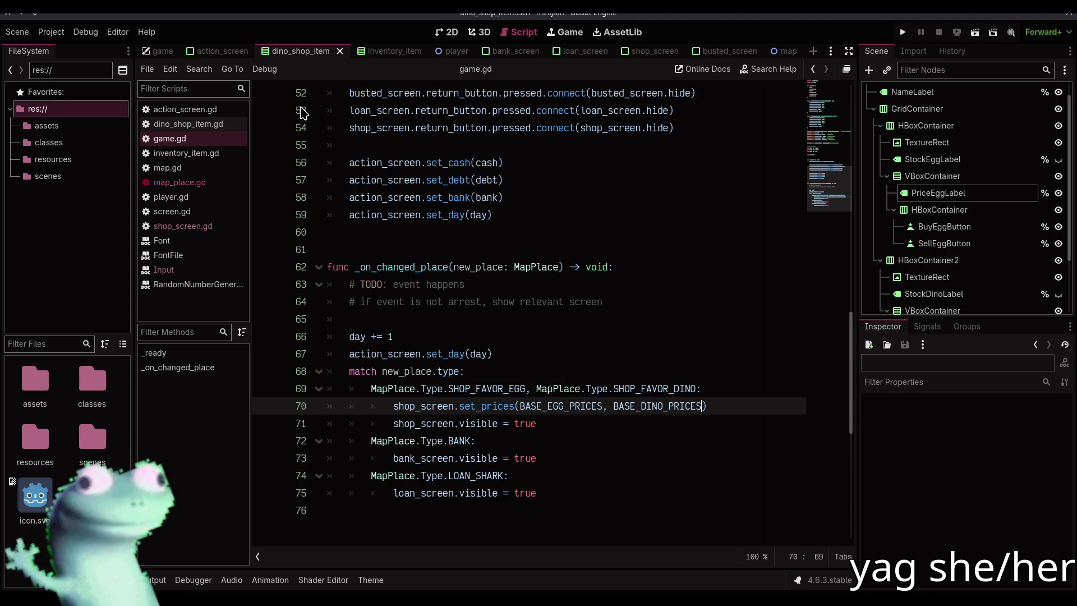
left_click(482, 232)
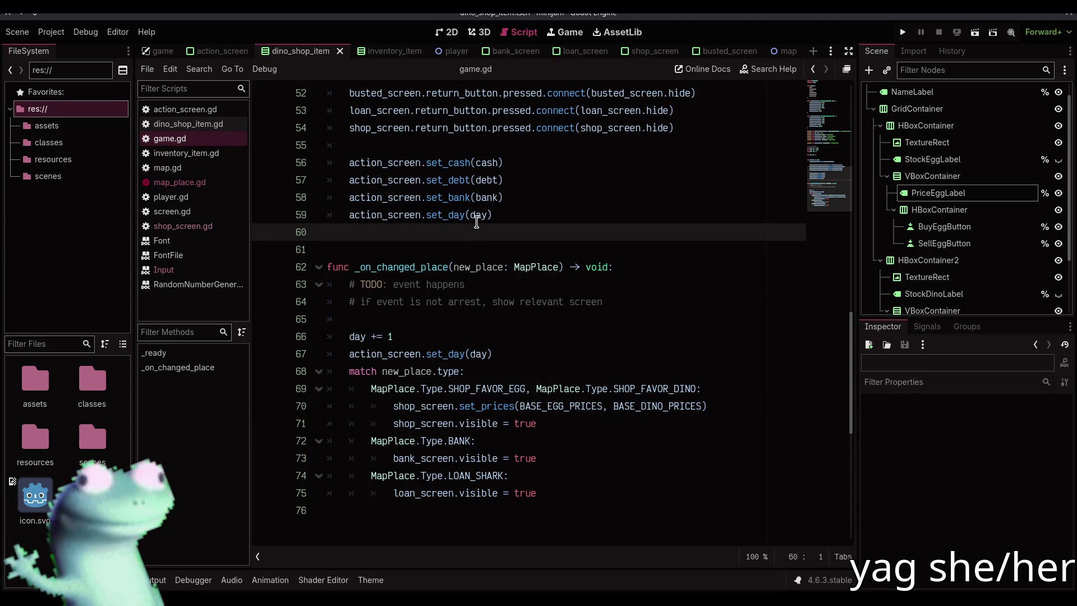
Step: Box-select shop item elements in 2D, undo the accidental DinoShopItem move, and return to game.gd
left_click(446, 32)
scroll(926, 180, "up", 1)
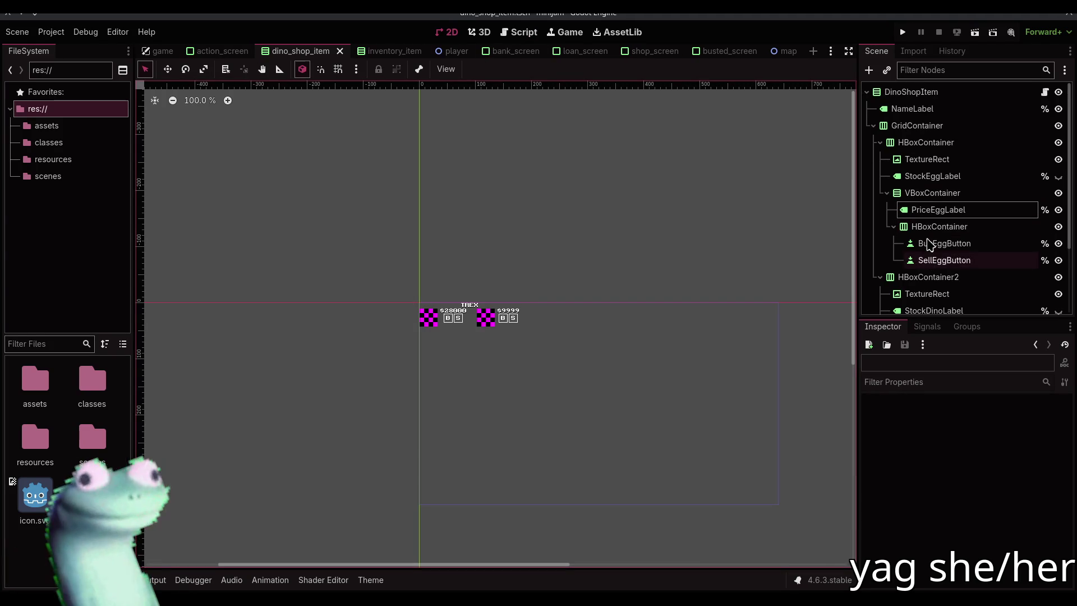
scroll(561, 234, "right", 1)
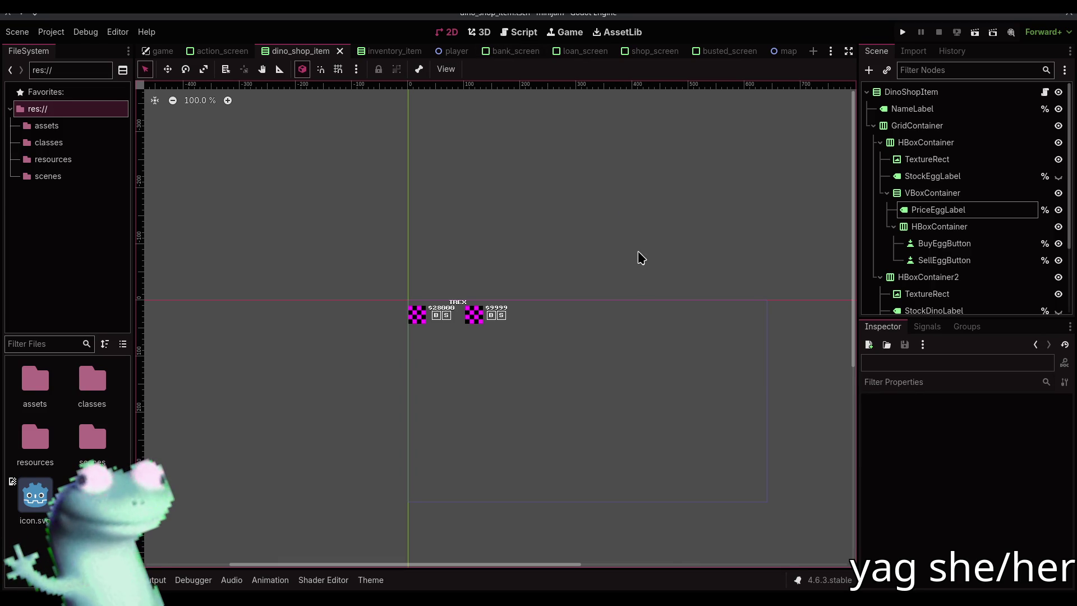
mouse_move(352, 193)
left_mouse_down()
mouse_move(376, 287)
mouse_move(408, 303)
mouse_move(331, 234)
mouse_move(388, 257)
mouse_move(407, 301)
left_mouse_up()
key("ctrl+z")
left_click_drag(374, 270, 284, 164)
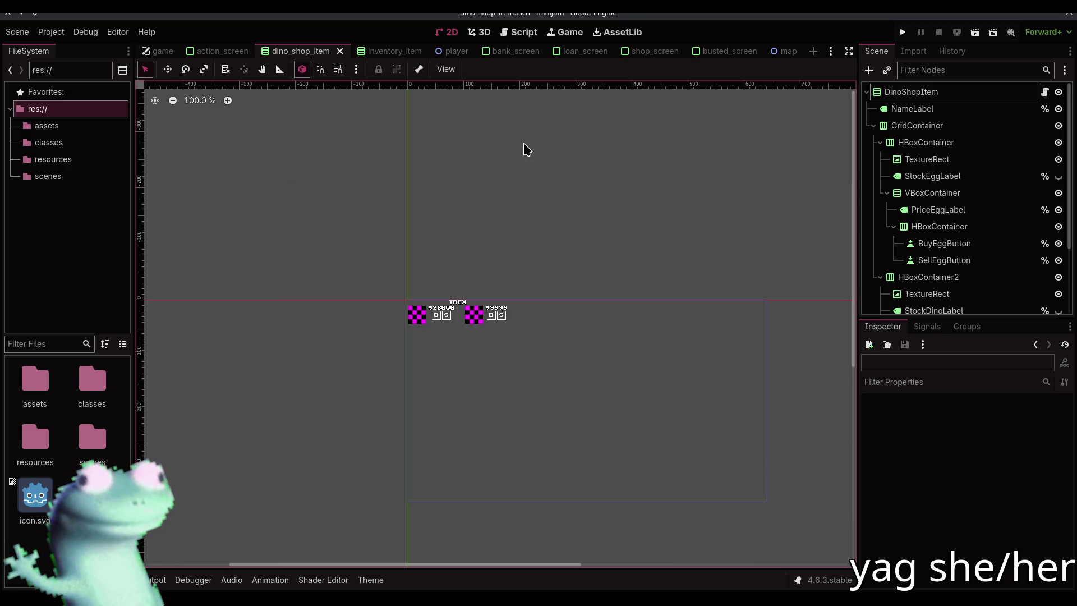
left_click(520, 33)
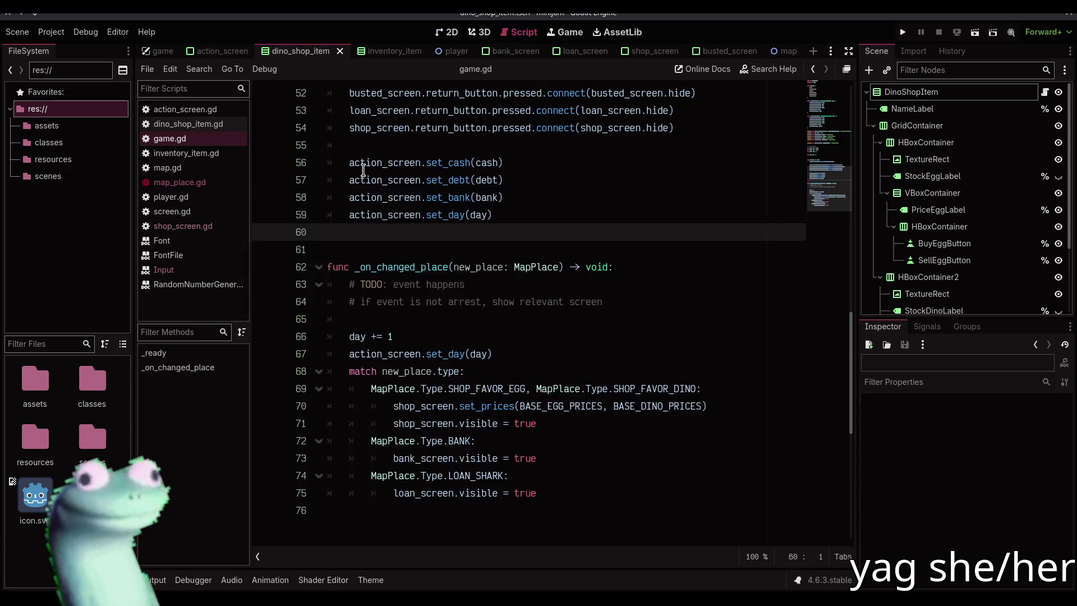
Step: In dino_shop_item.gd, add signal buy_pressed(egg: bool, price: int) below dino_type
left_click(233, 226)
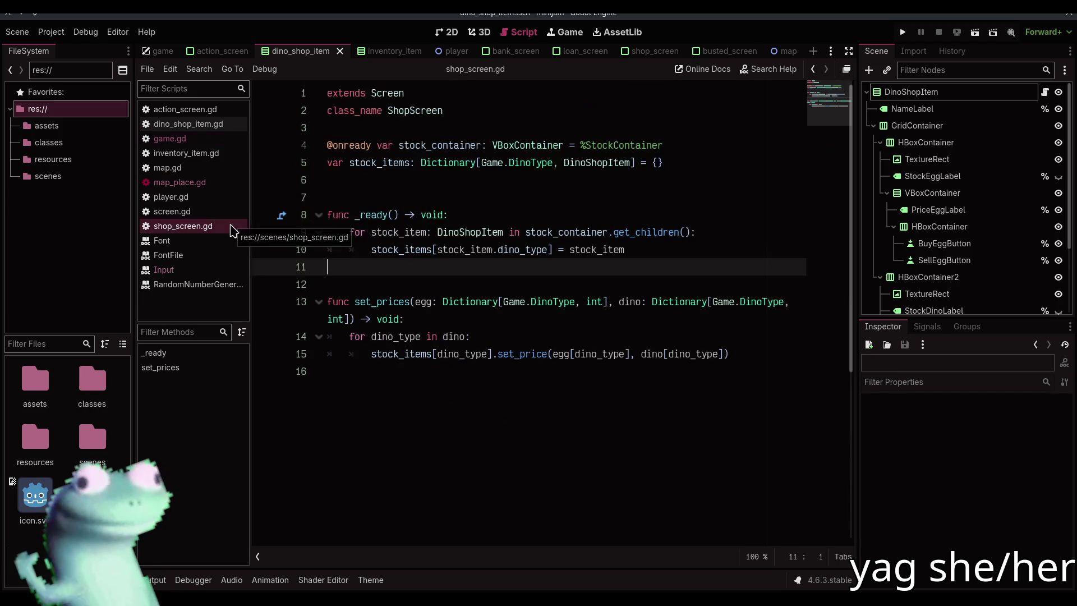
left_click(577, 168, "ctrl")
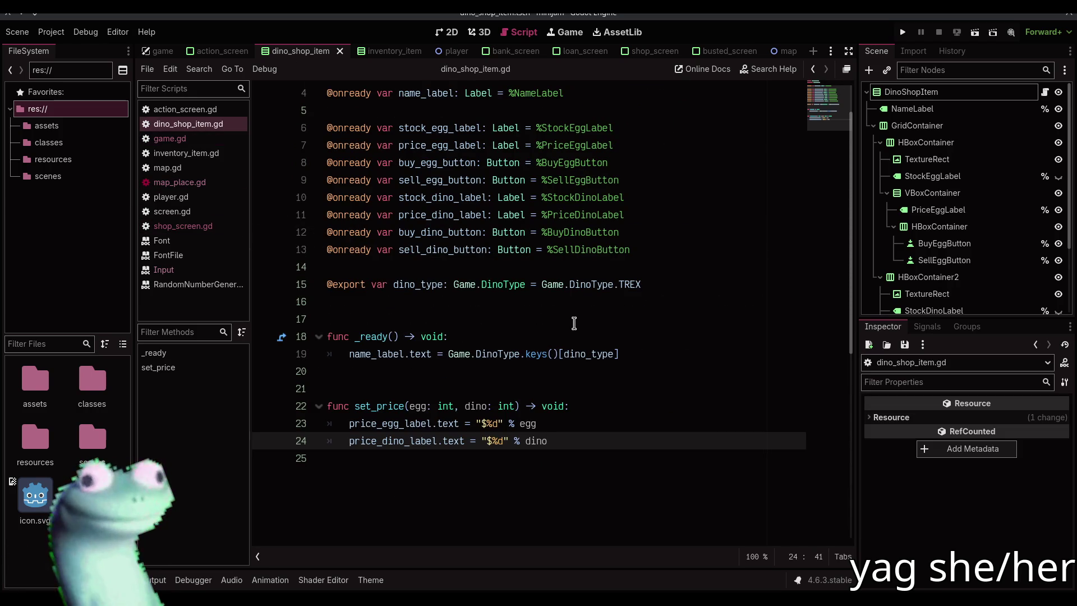
left_click(585, 303)
key("Return")
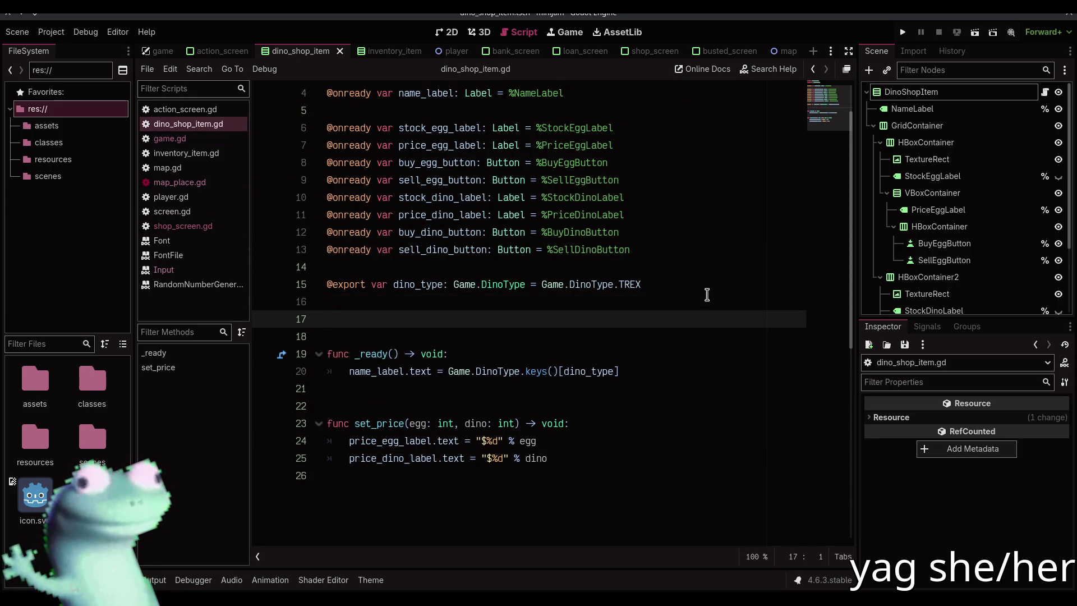
key("Return")
type("signal buy_")
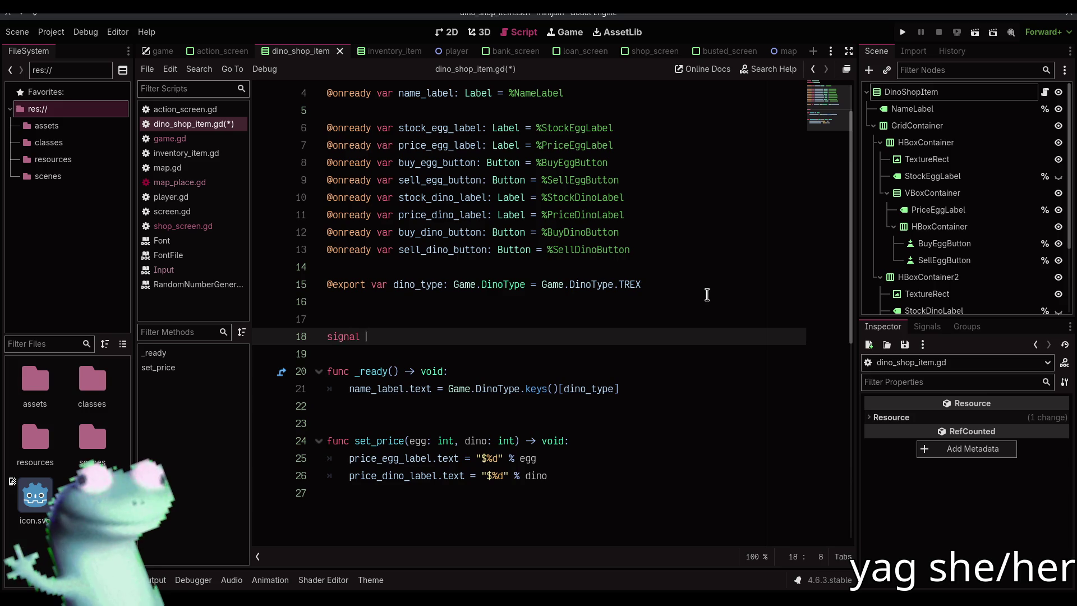
type("pre")
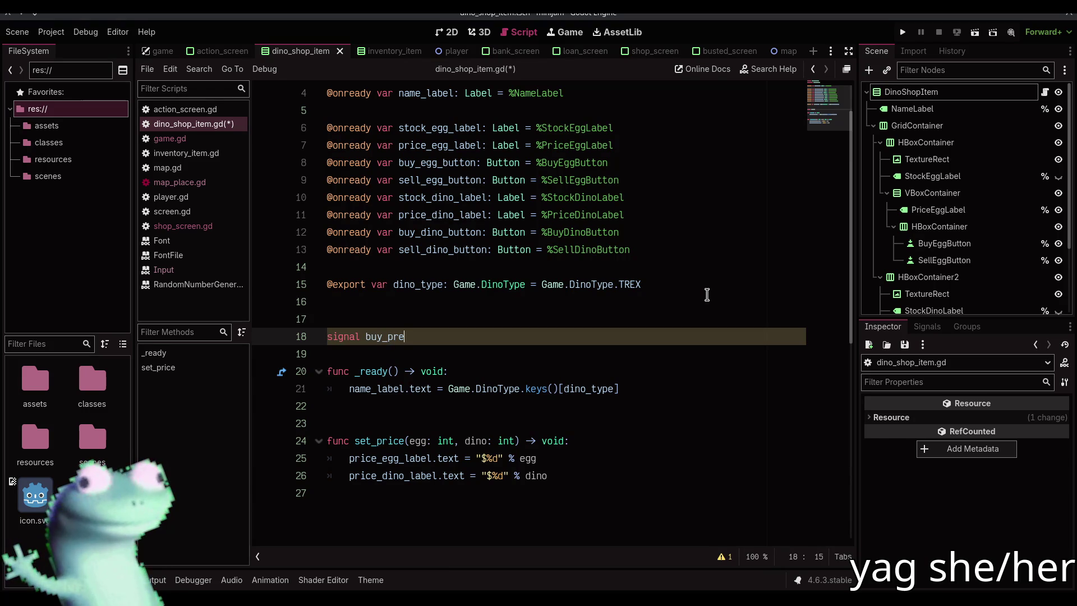
type("ssed")
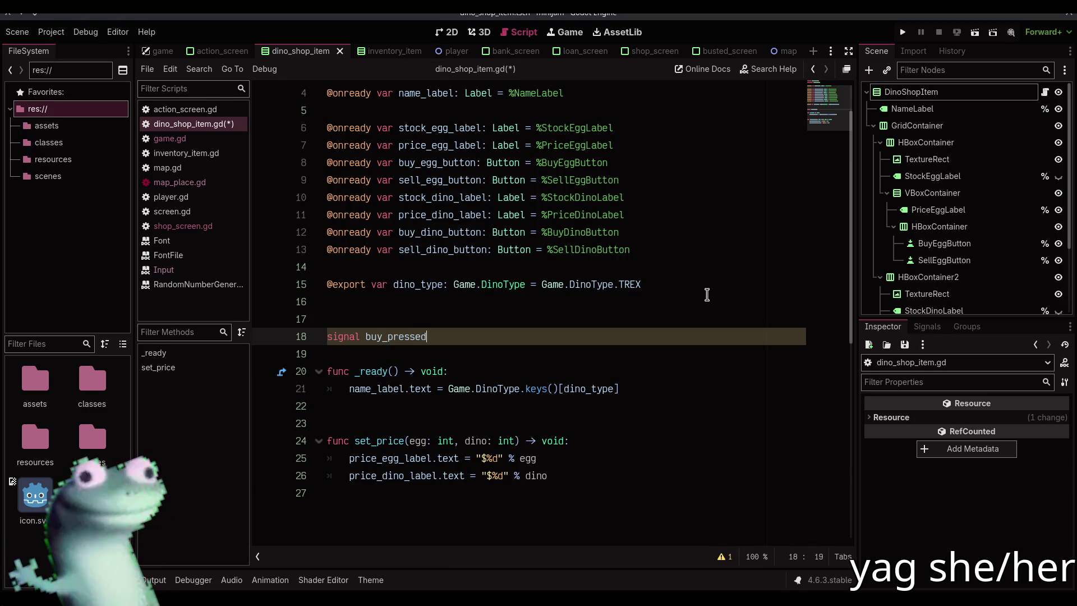
type("(")
type("di")
key("BackSpace")
key("BackSpace")
type("egg: bool,")
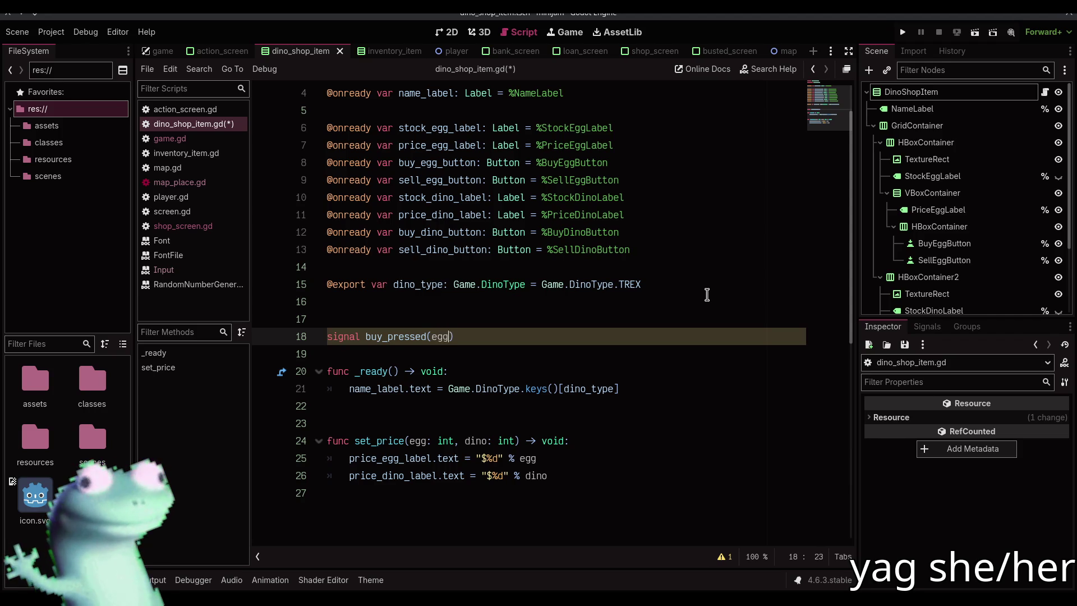
type(" price: in")
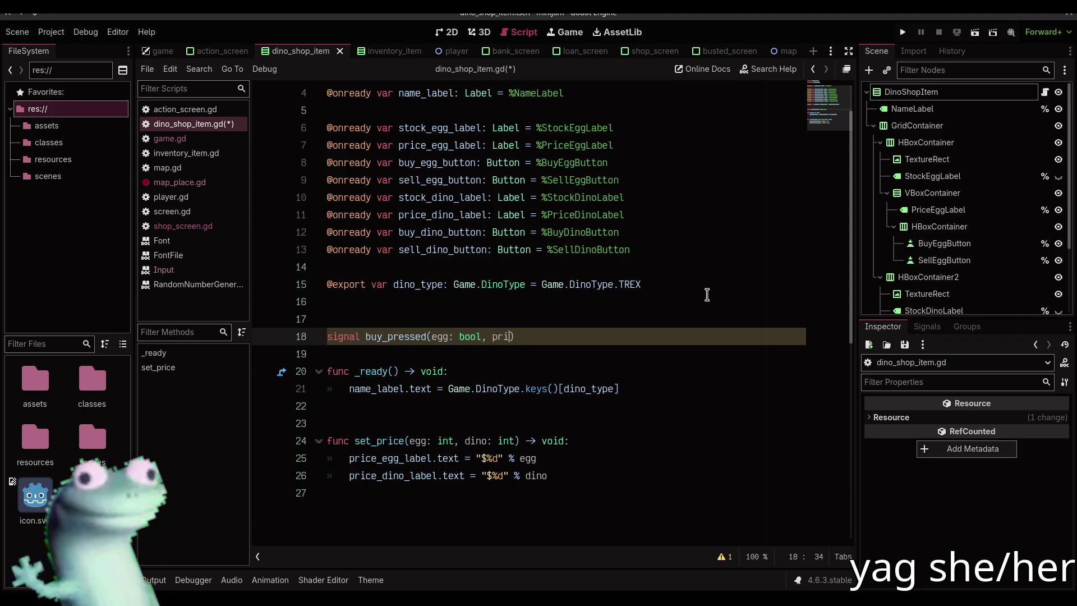
type("t)")
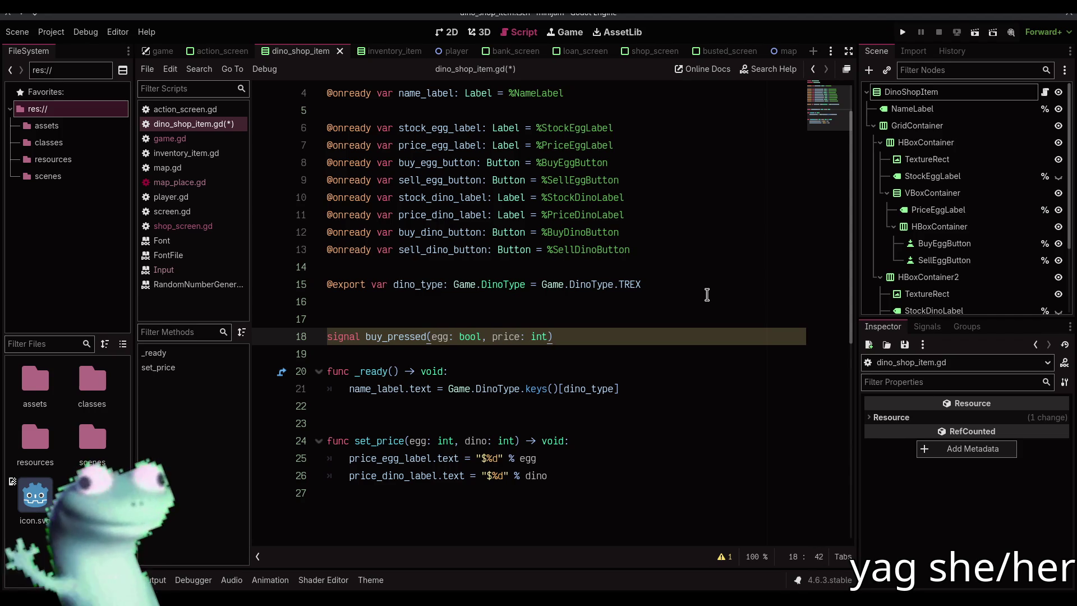
key("Return")
Step: Add sell_pressed(egg: bool), drop buy_pressed's price parameter, save, and open the collaborator's stream
type("signa")
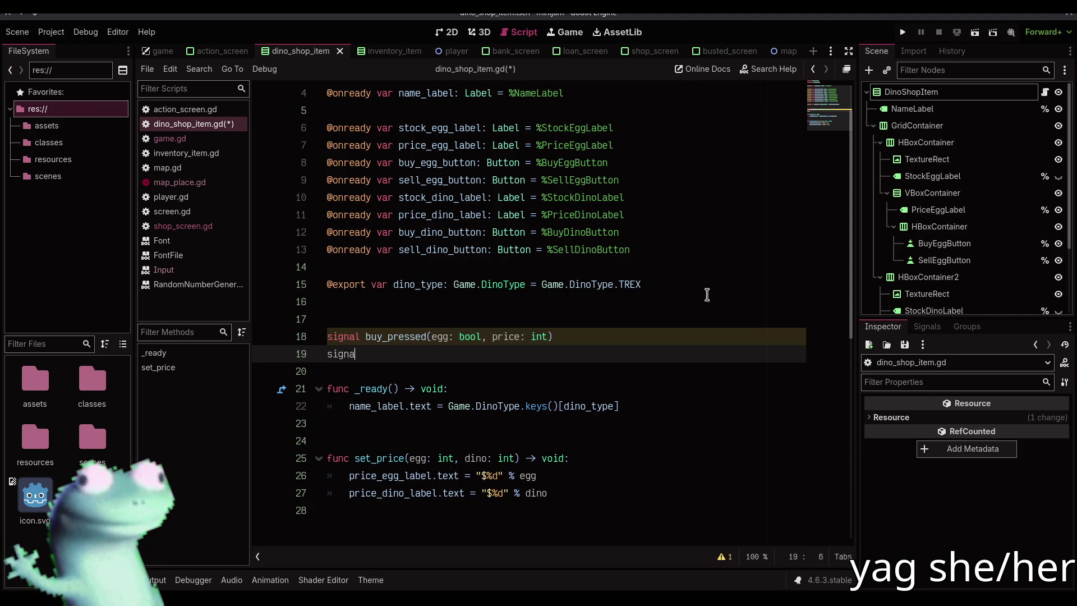
type("l sell_press")
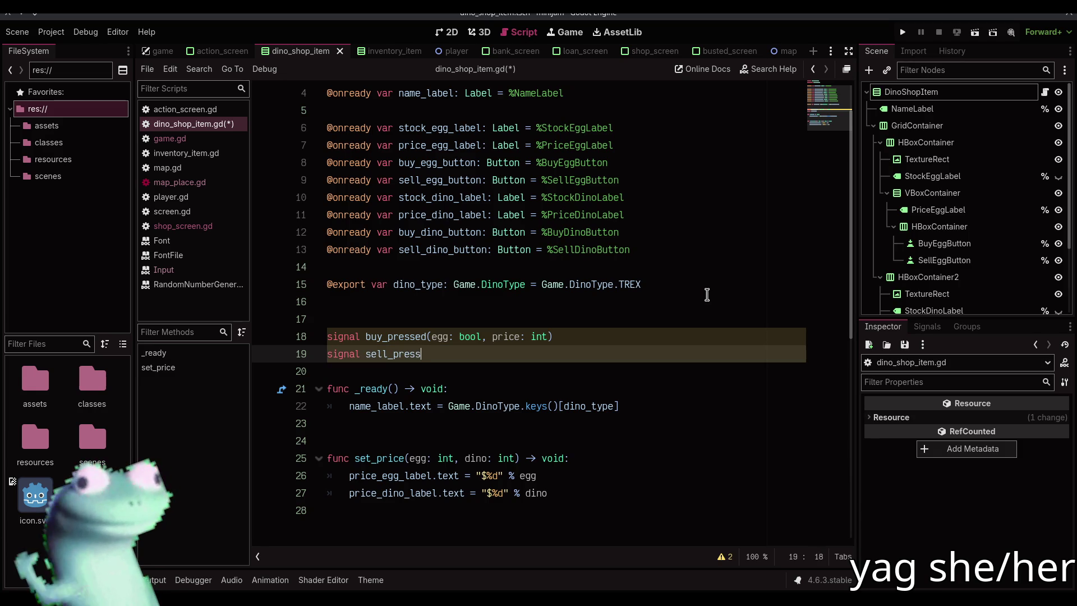
key("Up")
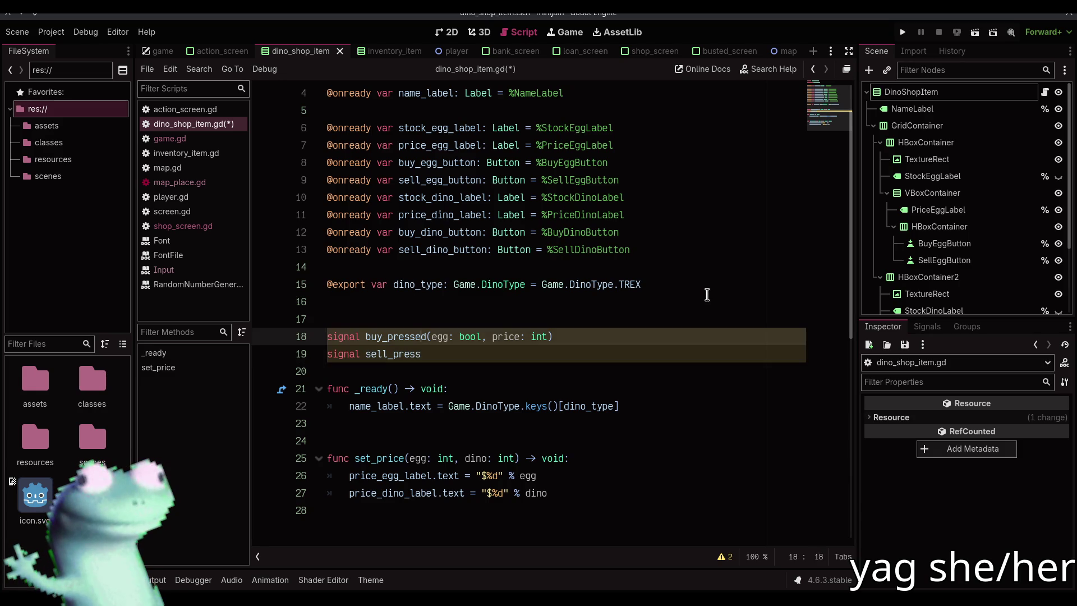
key("shift+End")
key("shift+Left")
key("BackSpace")
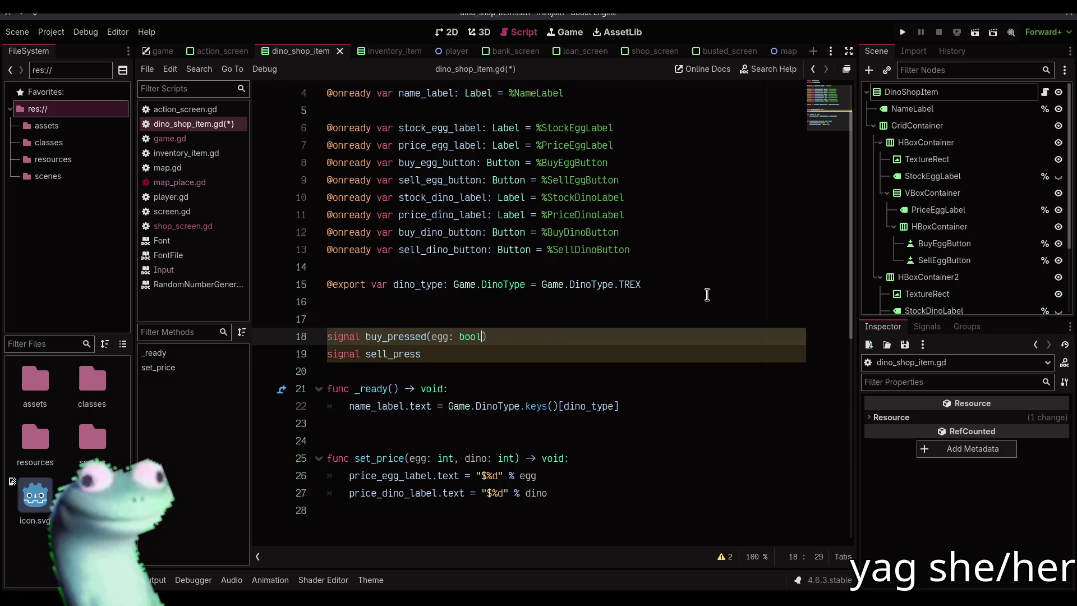
key("Down")
type("ed(egg")
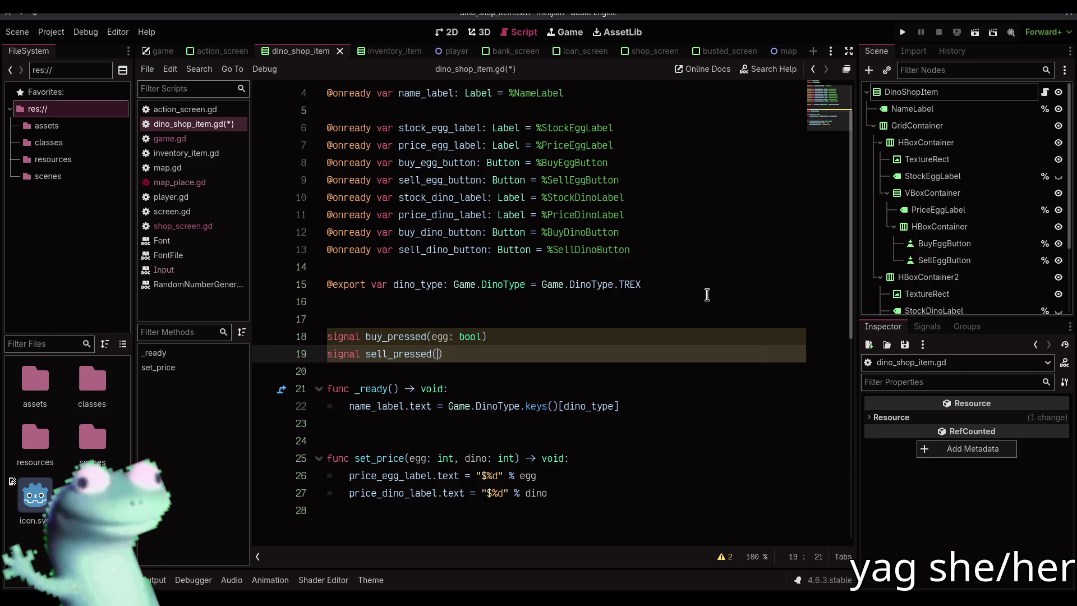
type(": bool")
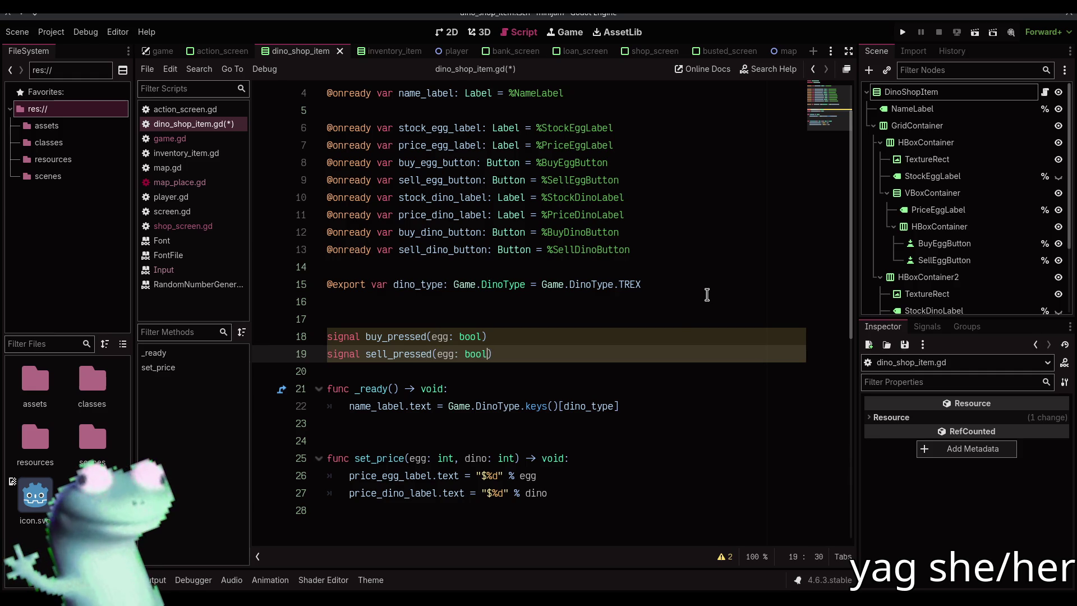
key("ctrl+s")
key("Escape")
key("Down")
key("Return")
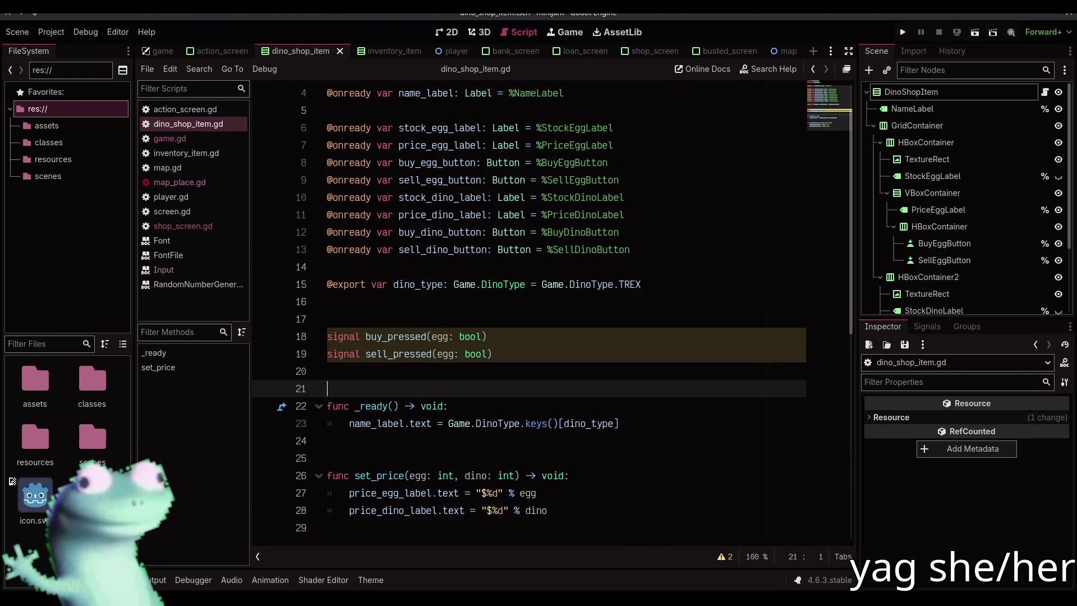
key("alt+Tab")
left_click(640, 17)
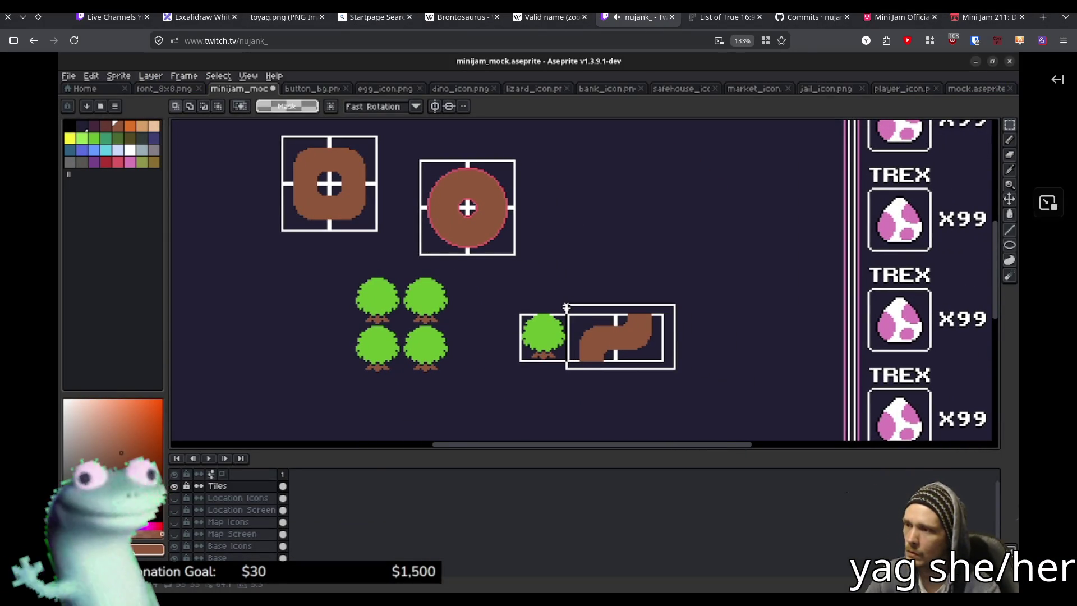
left_click_drag(568, 305, 568, 305)
scroll(631, 344, "up", 3)
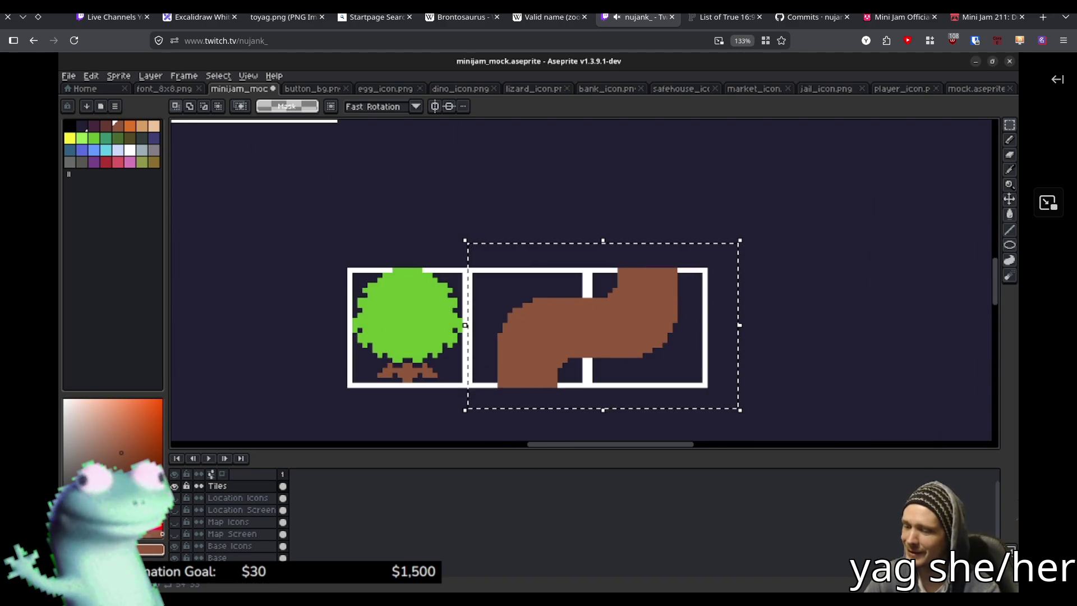
key("Delete")
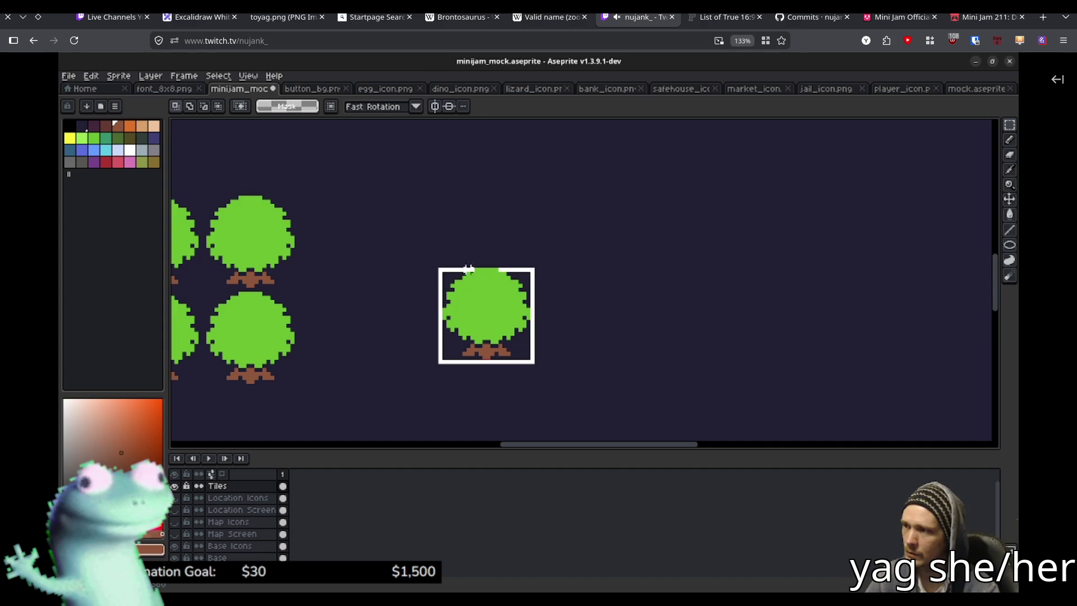
mouse_move(440, 270)
left_mouse_down()
mouse_move(512, 310)
mouse_move(531, 365)
mouse_move(637, 348)
left_mouse_up()
key("ctrl+c")
key("ctrl+v")
key("Left")
key("Left")
key("Left")
key("Up")
key("Up")
key("Up")
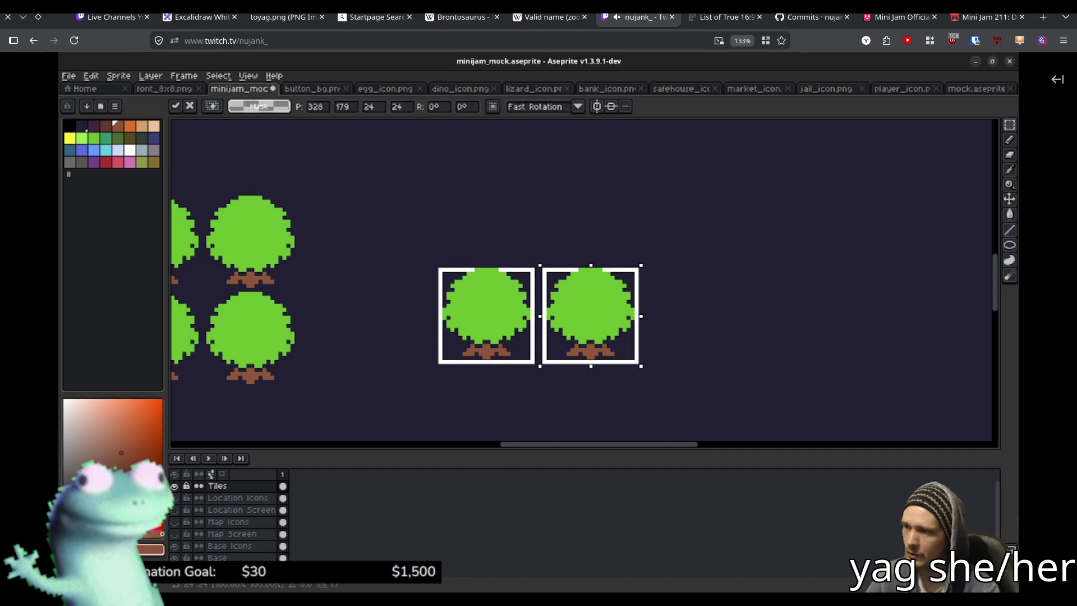
key("Left")
key("Up")
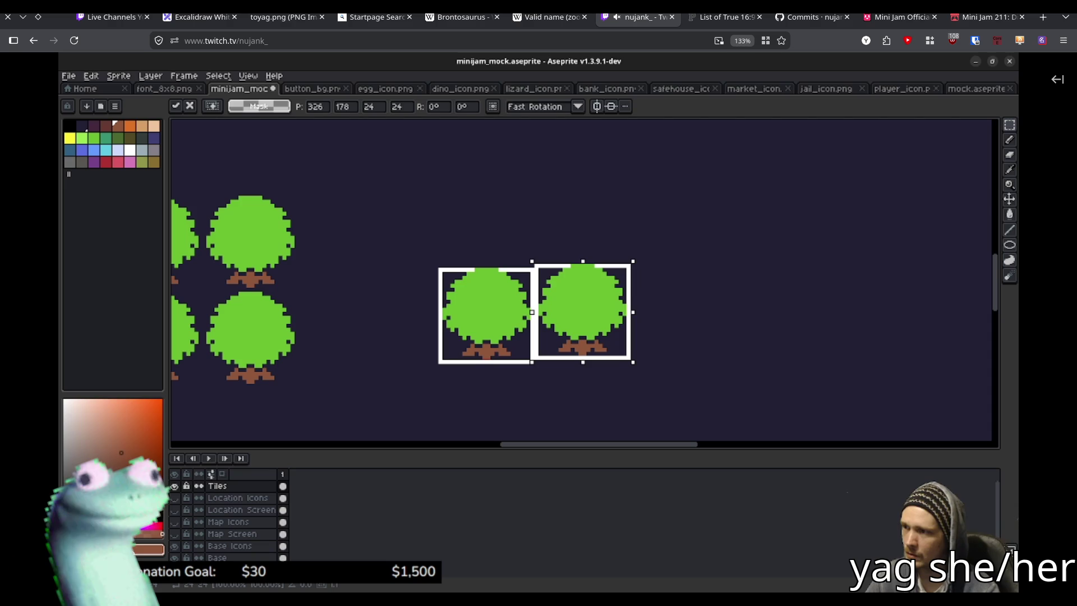
key("Down")
key("Right")
key("Right")
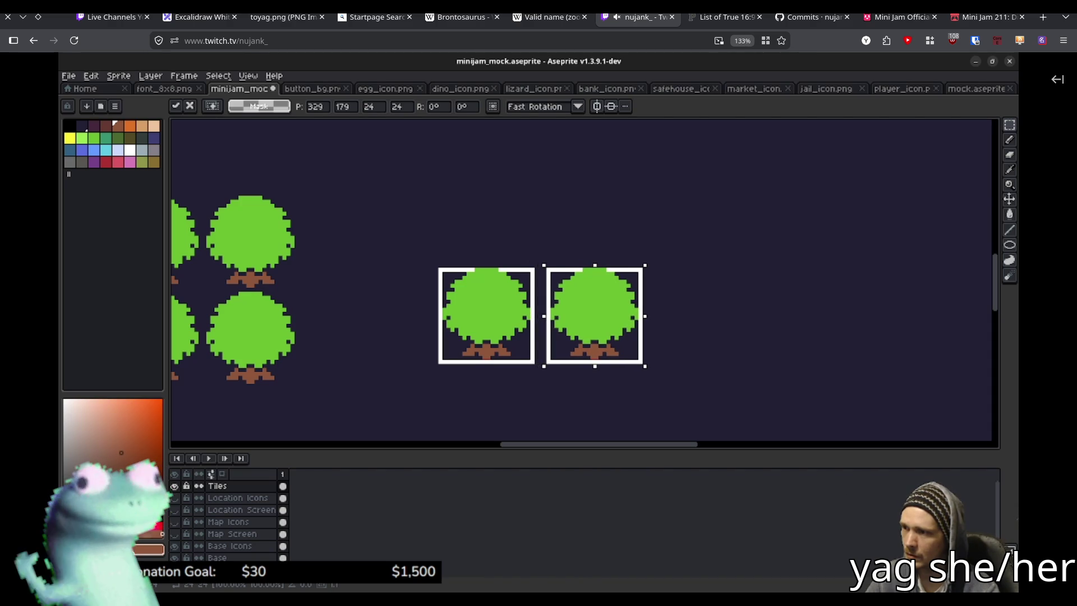
key("Return")
scroll(694, 303, "up", 2)
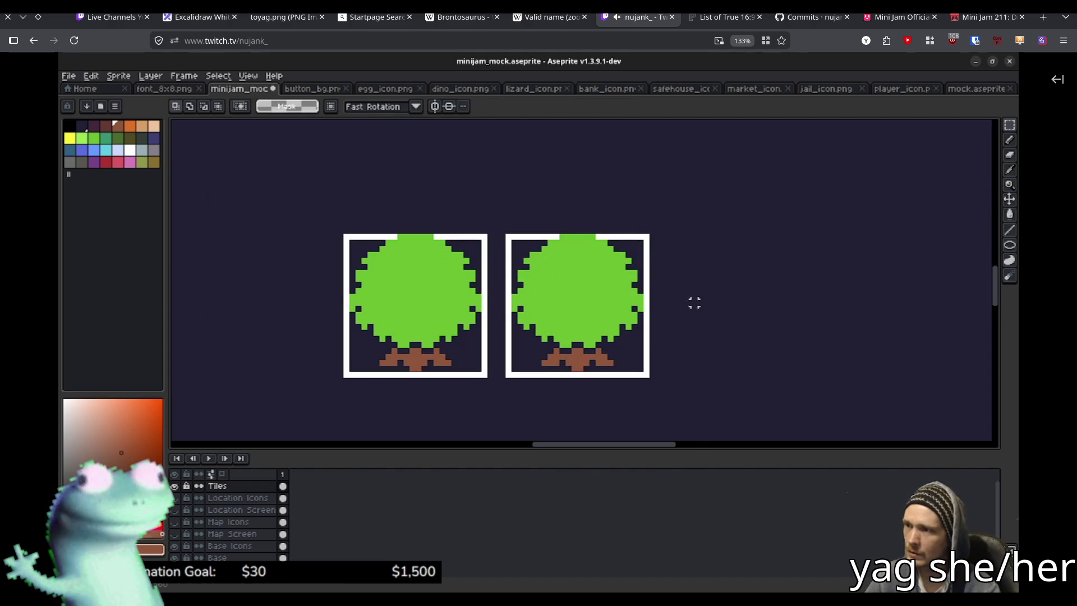
key("w")
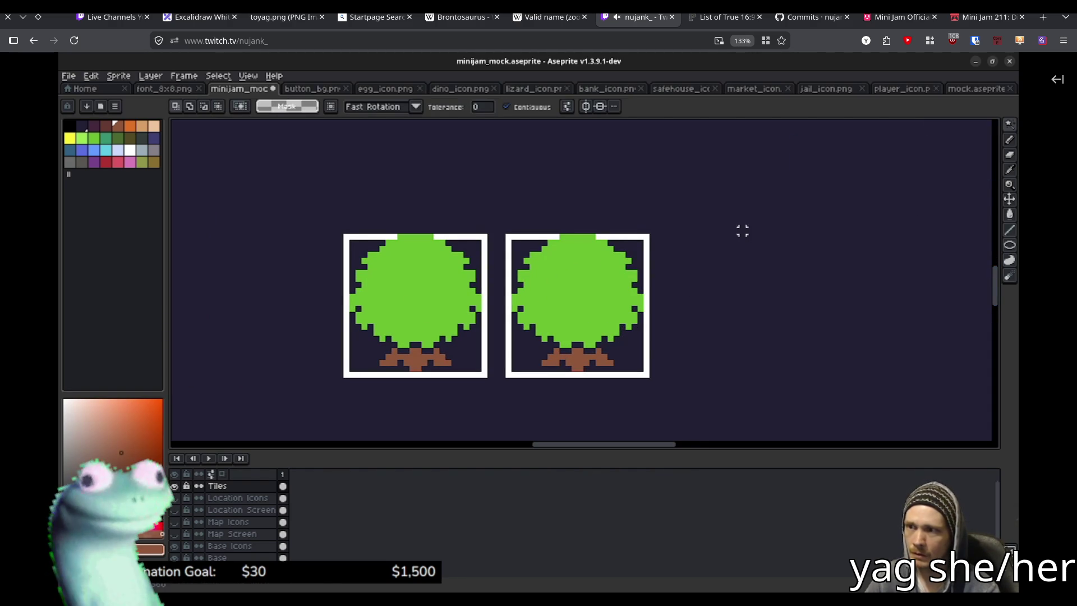
left_click(610, 278)
key("Delete")
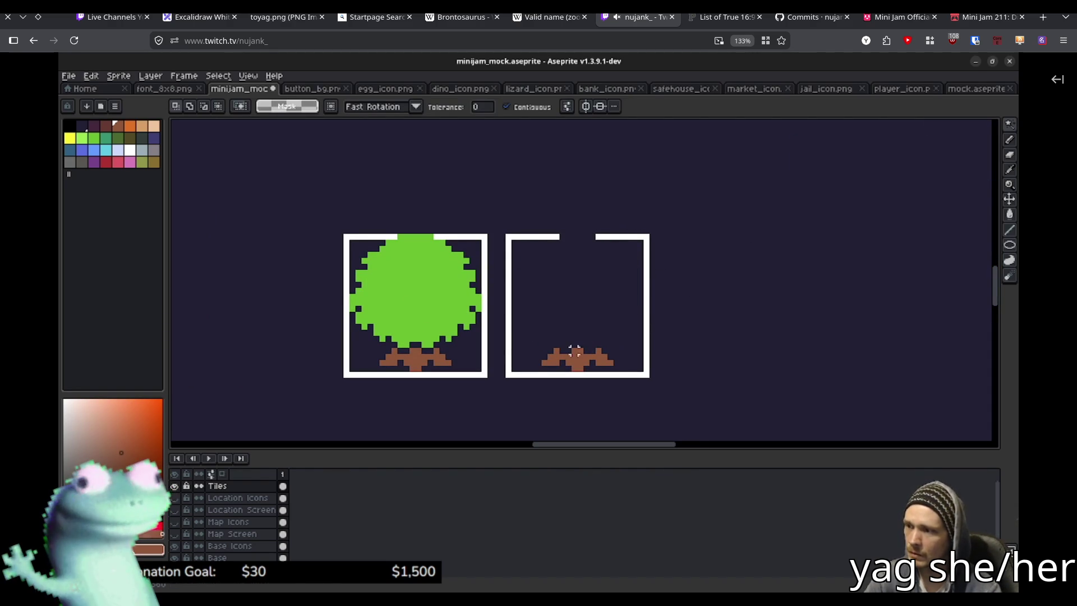
left_click(579, 357)
key("Delete")
key("b")
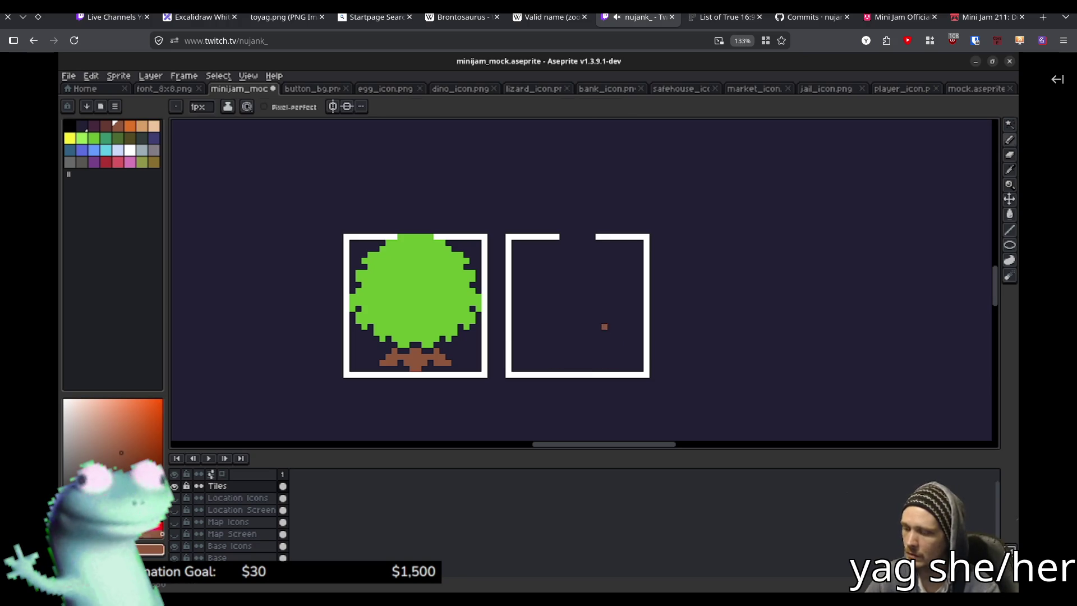
key("alt")
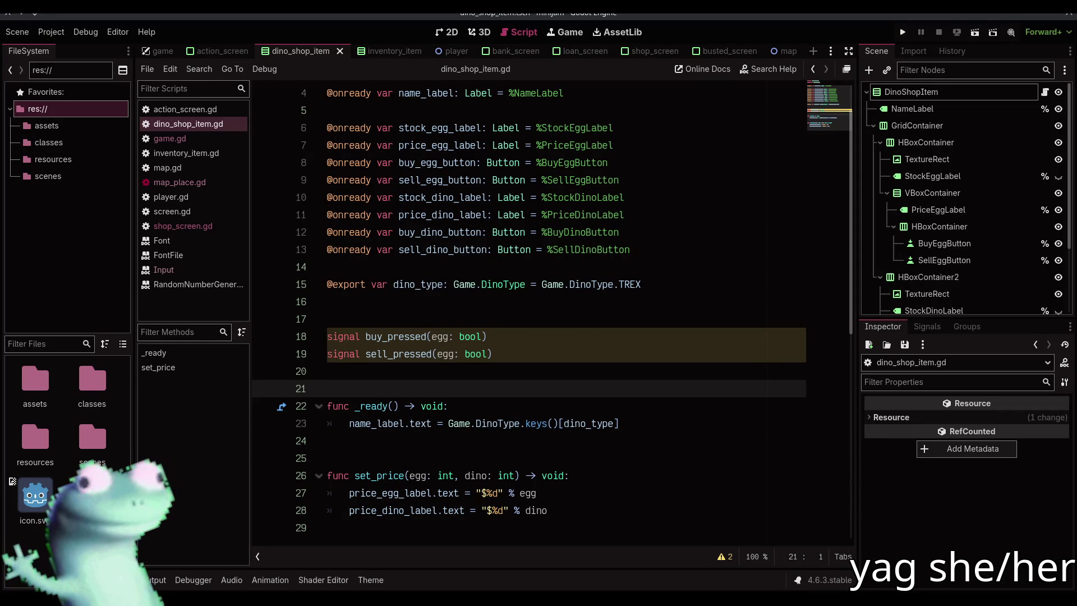
Step: Connect buy_egg_button's pressed signal to emit buy_pressed bound with true
left_click(672, 418)
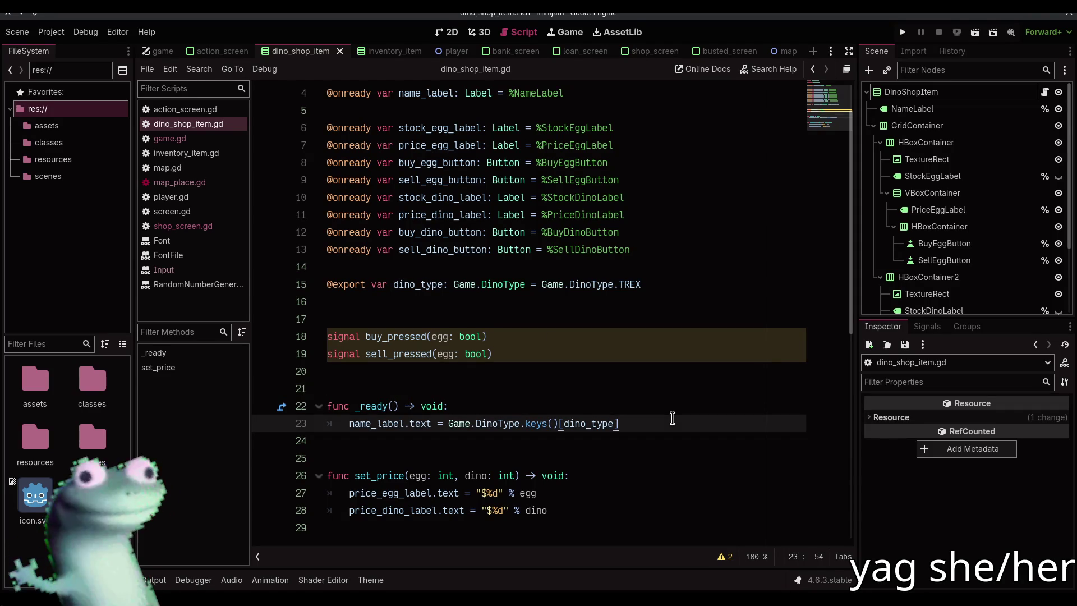
key("Return")
type("buy")
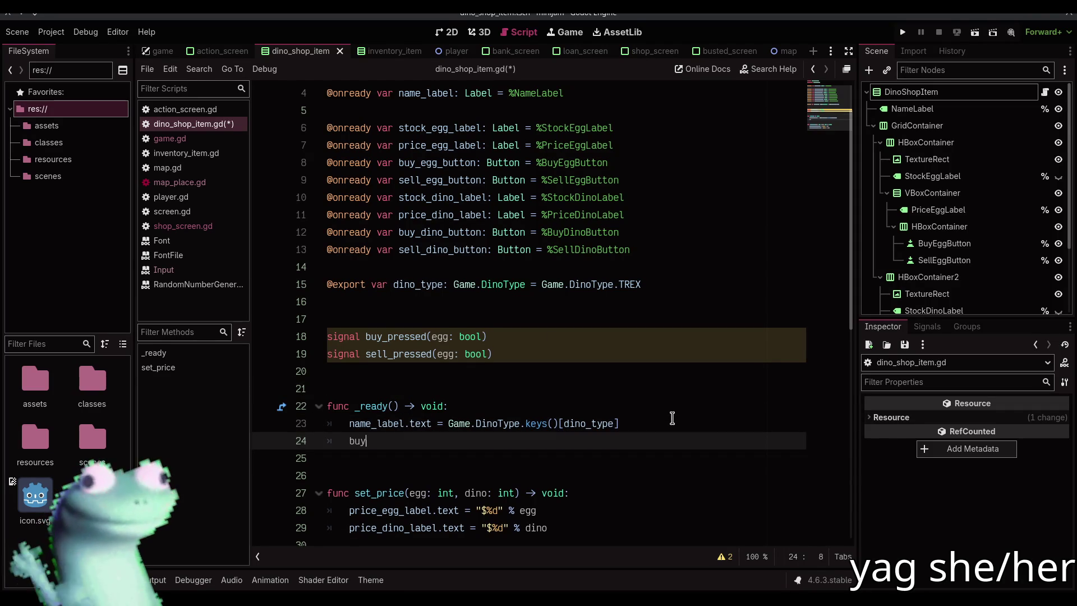
type("_egg_b")
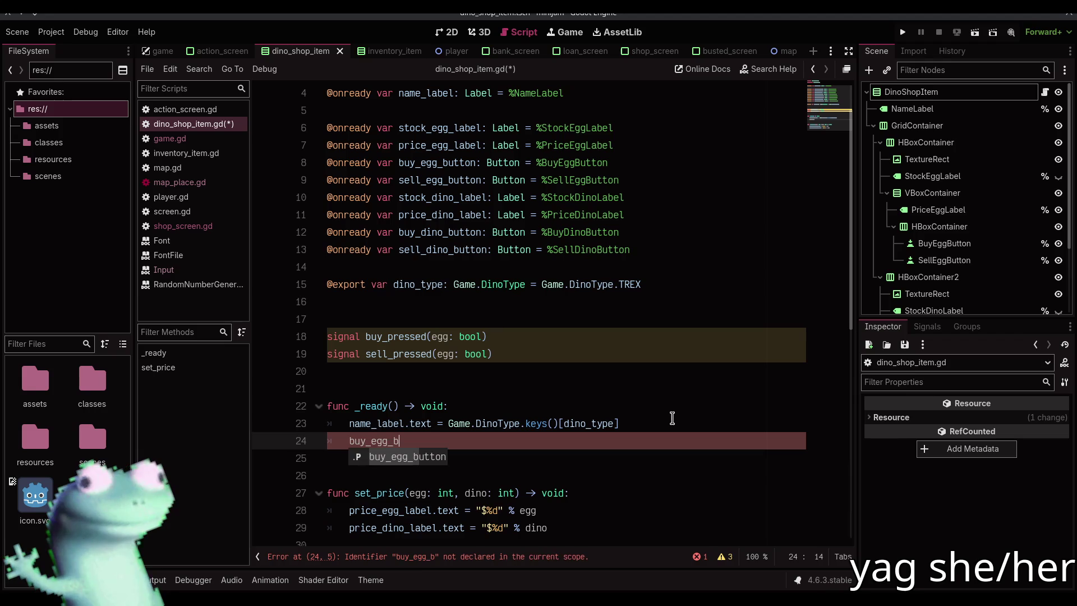
key("Return")
type(".pre")
key("Return")
type(".emit(buy_")
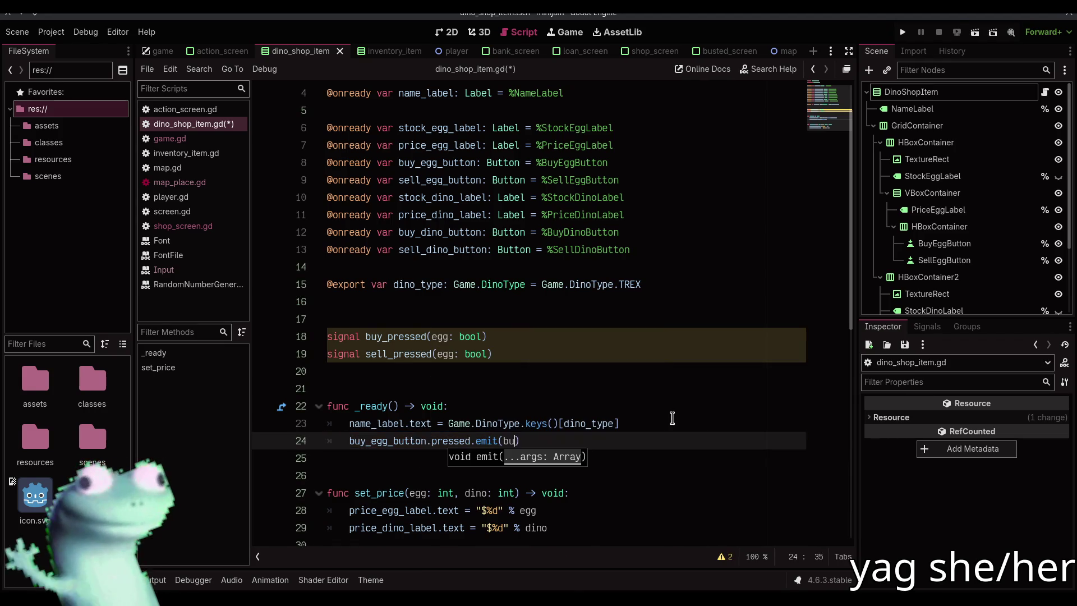
type("pressed.")
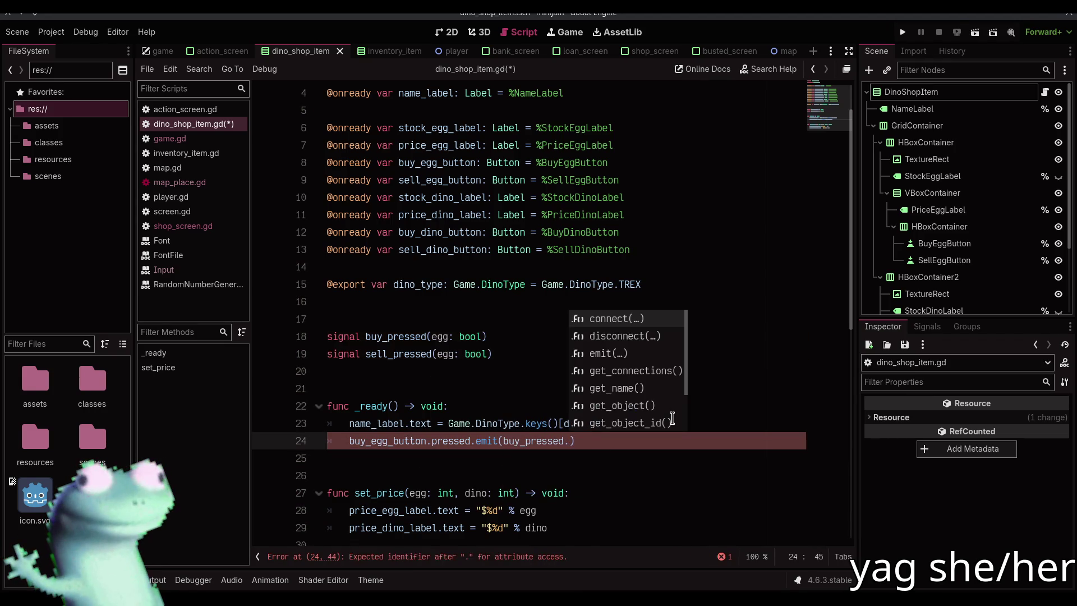
type("emit.bind(")
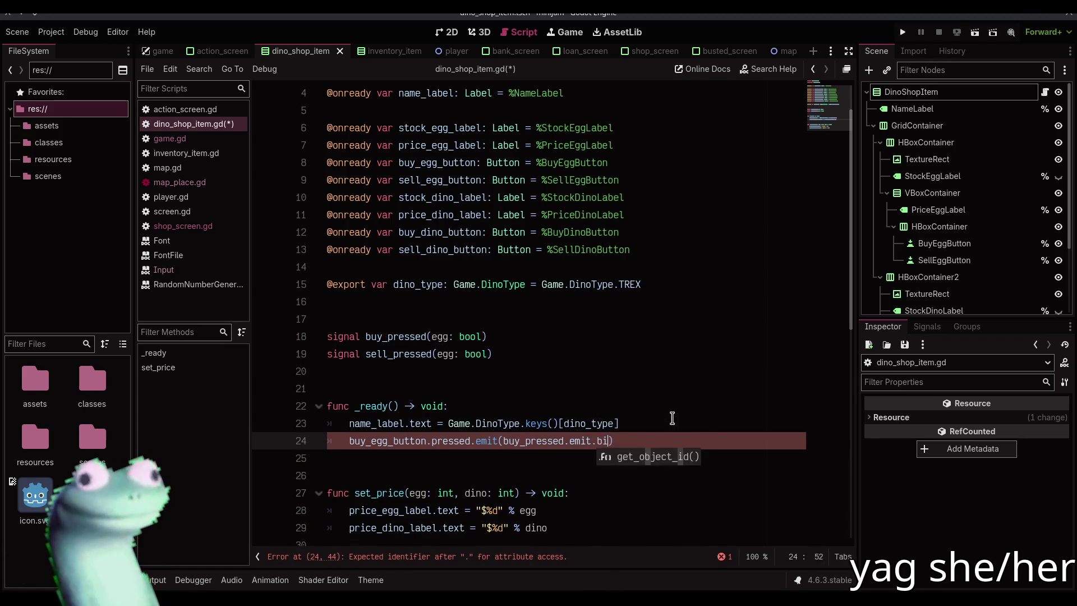
type("true))")
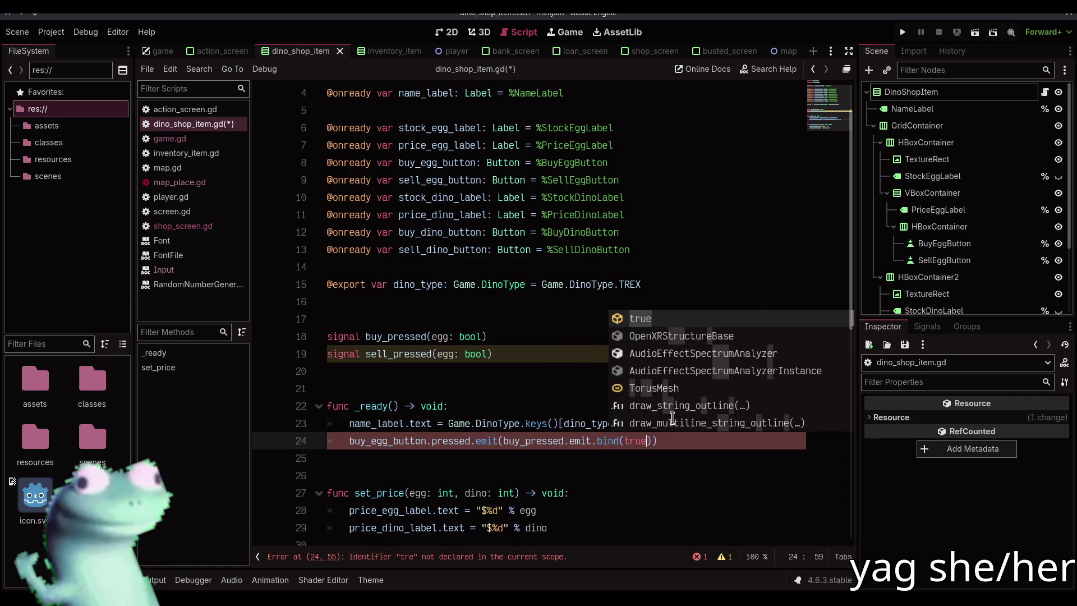
Step: Add a matching buy_dino_button line that binds false
key("ctrl+shift+d")
key("Home")
key("Right")
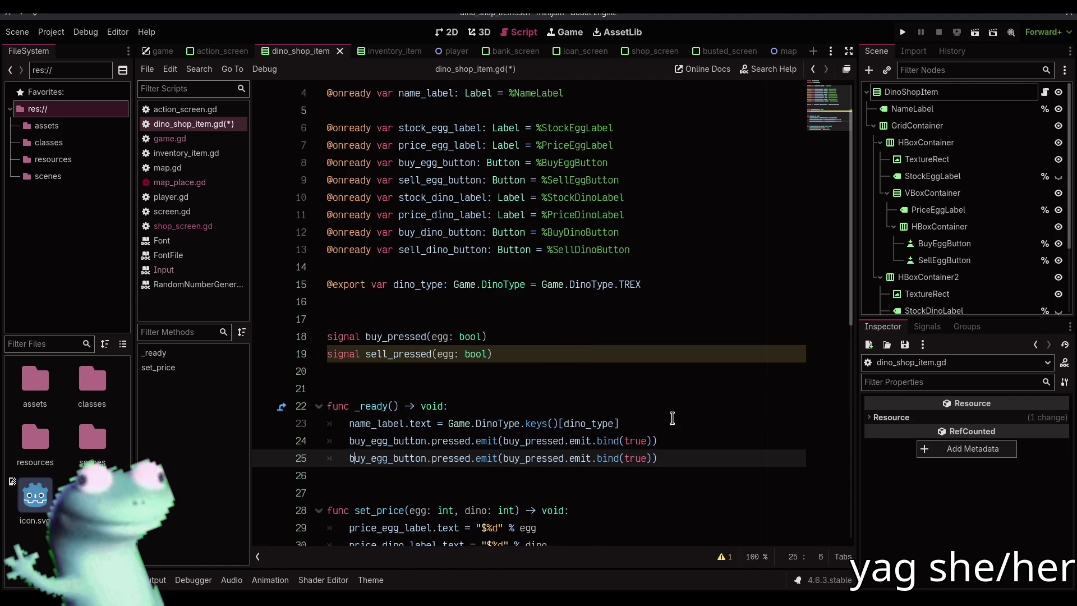
key("shift+Right")
key("shift+Right")
key("shift+Right")
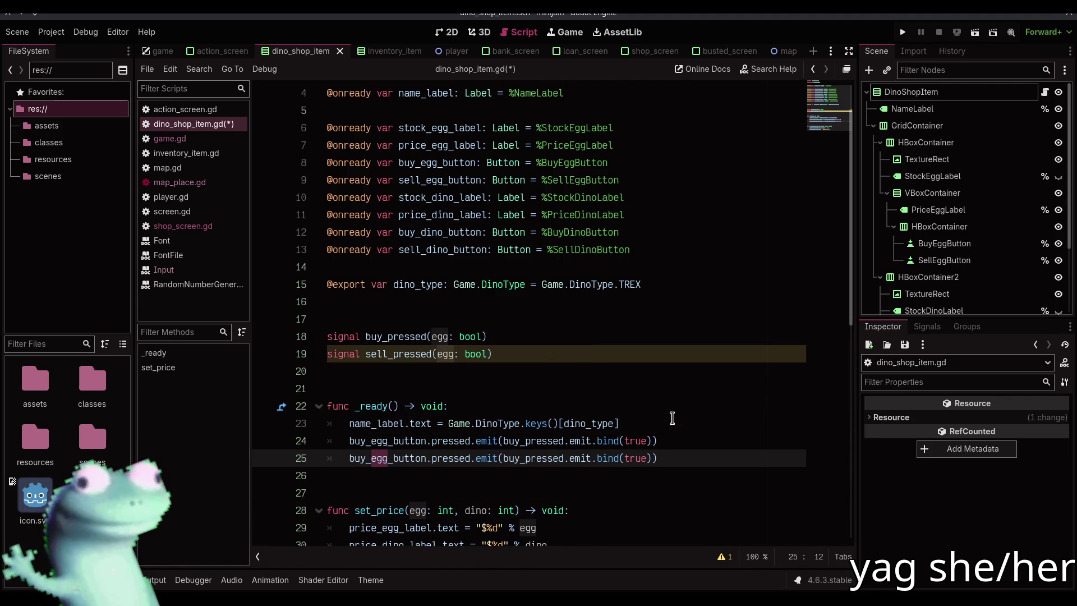
type("dino")
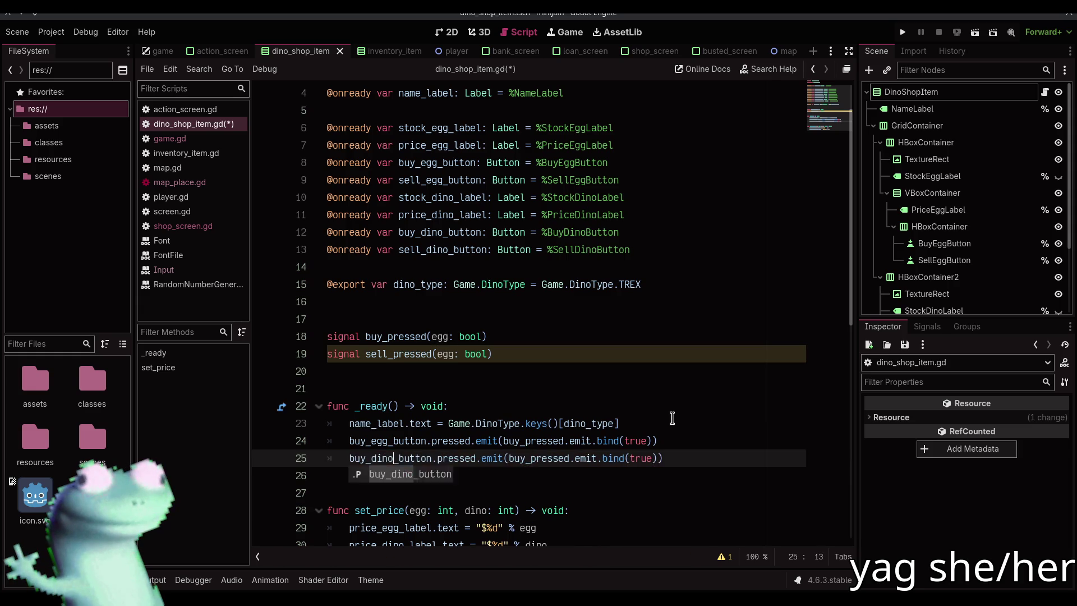
key("End")
key("Left")
key("shift+Left")
key("shift+Left")
key("shift+Left")
type("false")
Step: Duplicate both lines as sell versions emitting sell_pressed, save, and switch to the stream
key("shift+Up")
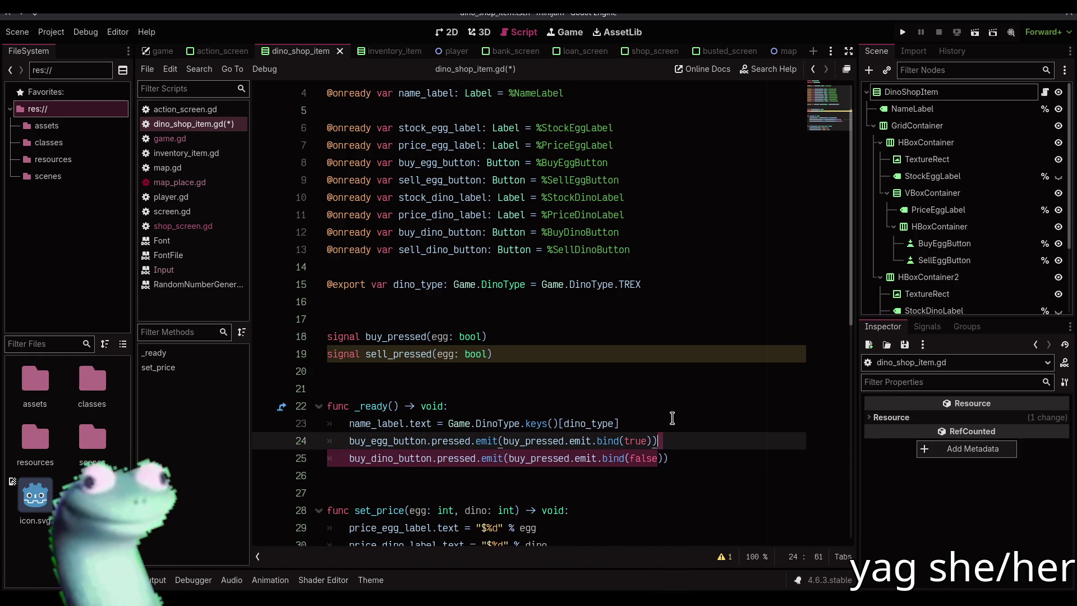
key("ctrl+shift+d")
key("ctrl+z")
key("Left")
key("shift+Down")
key("ctrl+shift+d")
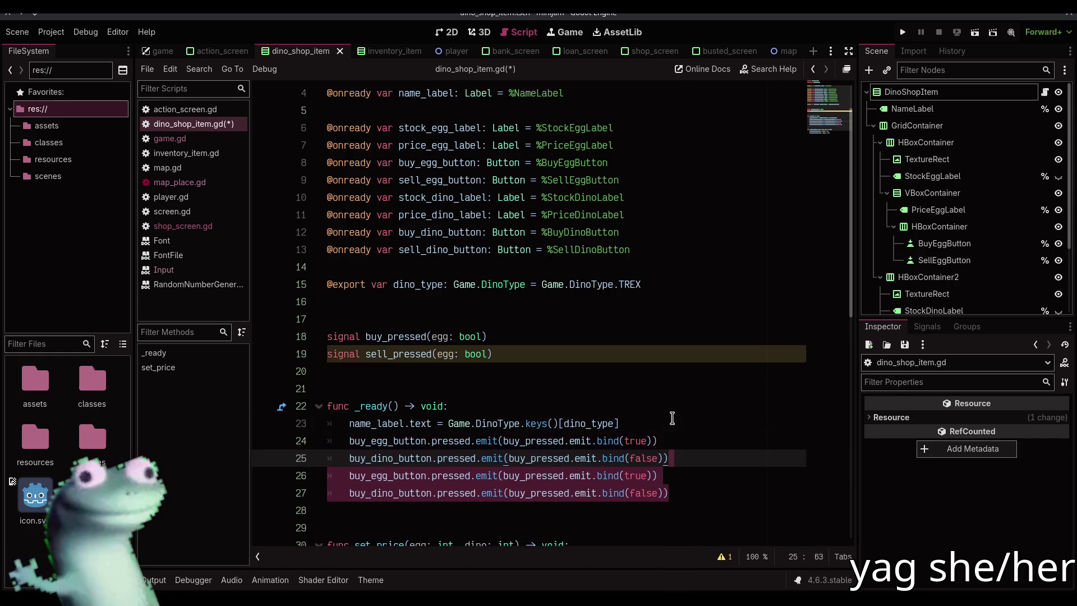
key("Left")
key("Home")
key("shift+Right")
key("shift+Right")
key("shift+Right")
key("ctrl+d")
key("ctrl+d")
key("ctrl+d")
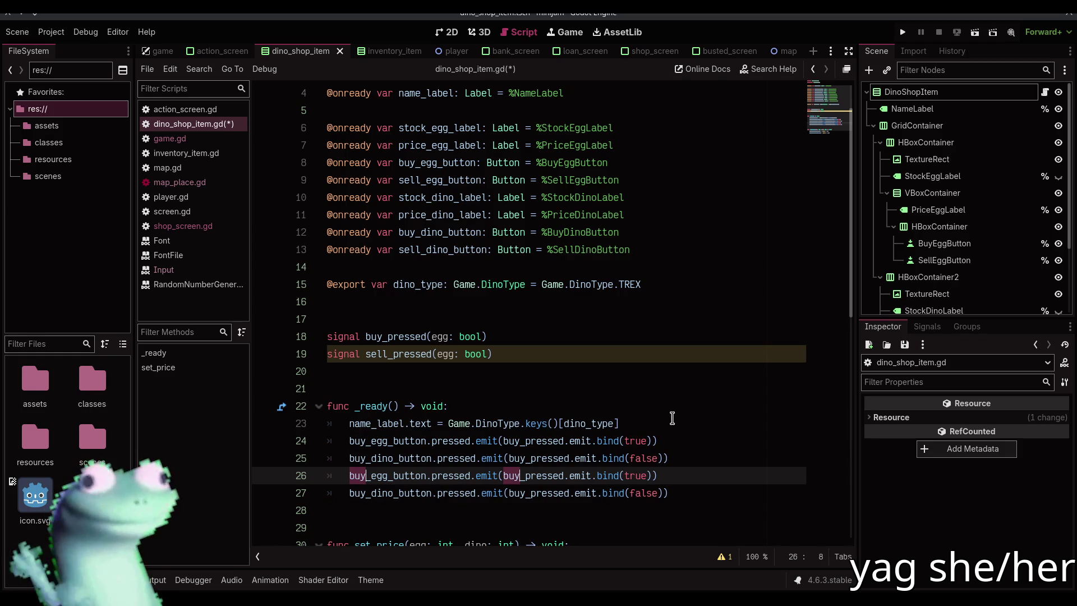
type("sell")
key("Escape")
key("ctrl+s")
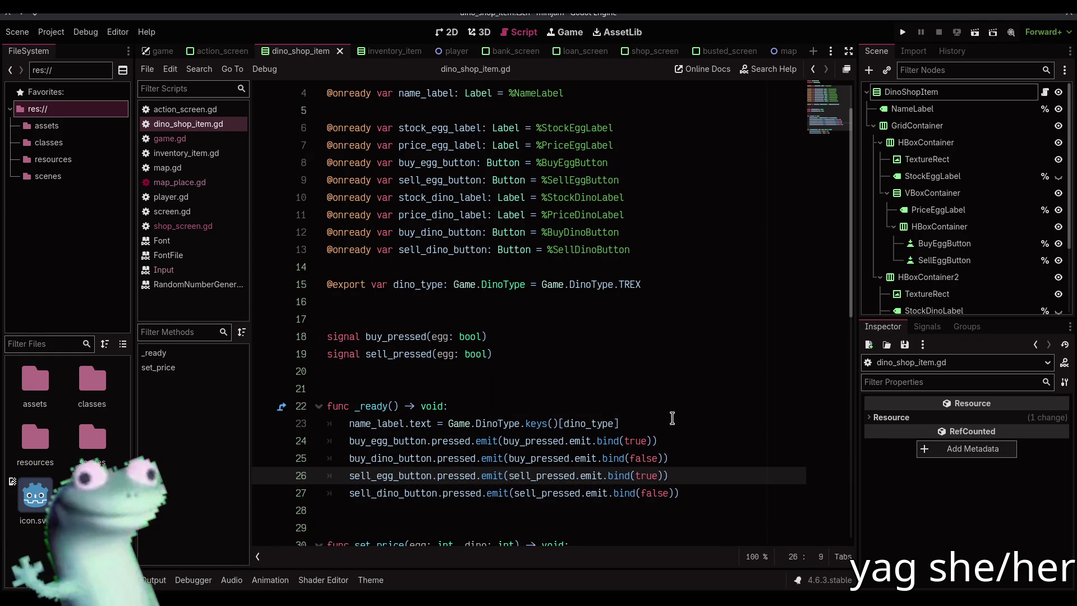
key("alt+Tab")
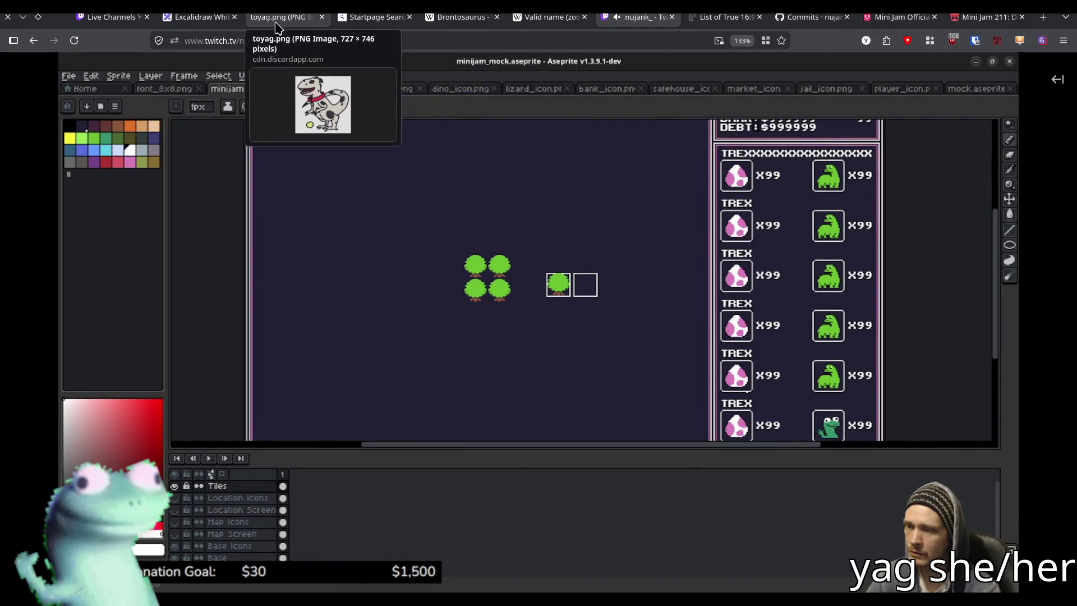
Step: Follow the collaborator on the Excalidraw shop board, check the Aseprite stream, then return to Godot
left_click(199, 17)
scroll(583, 238, "down", 10)
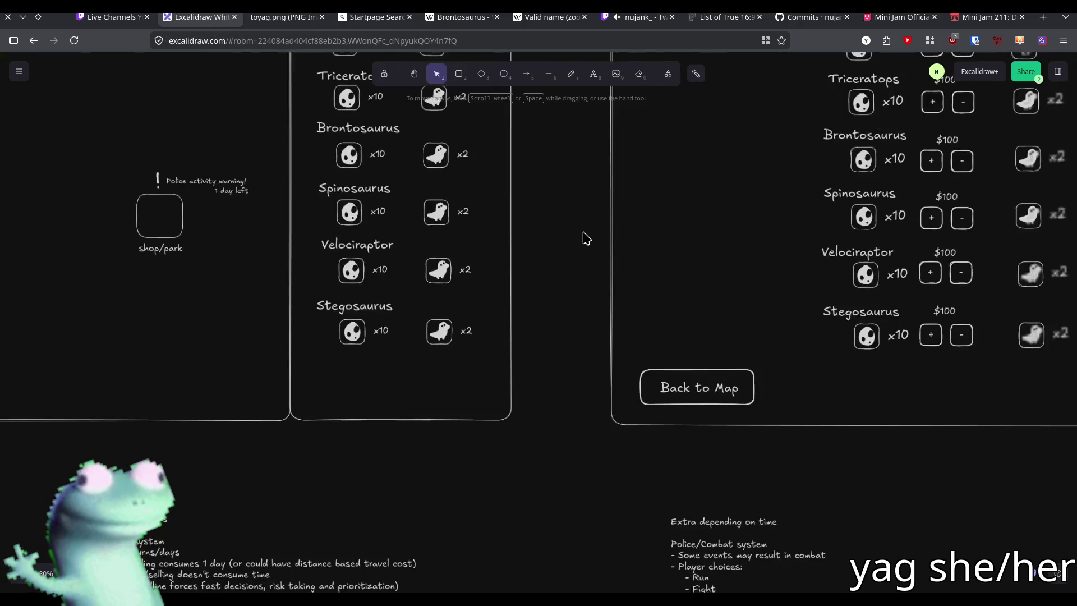
left_click(936, 71)
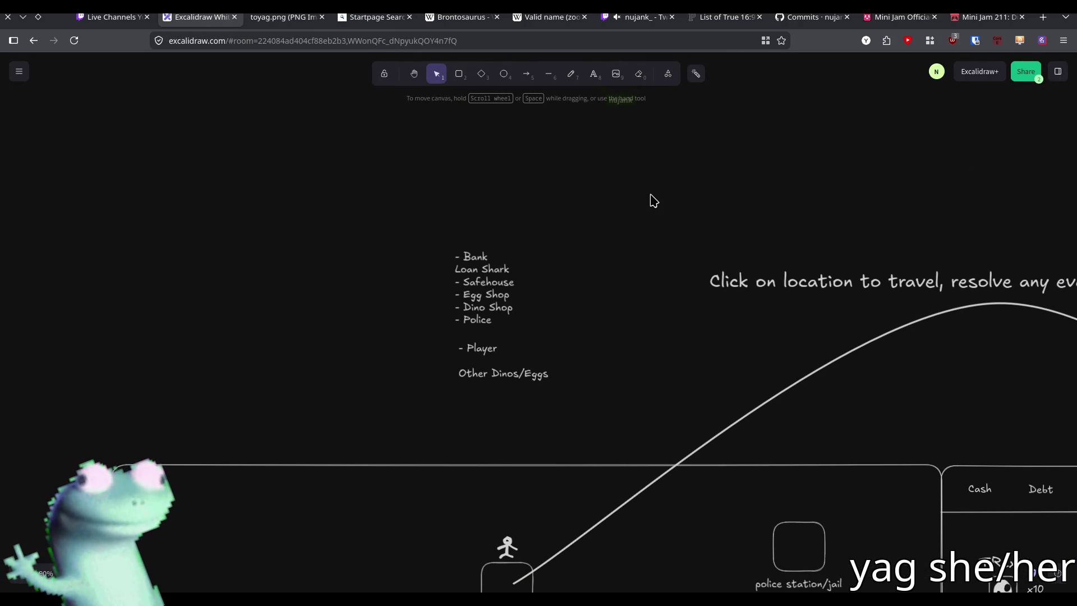
left_click(639, 17)
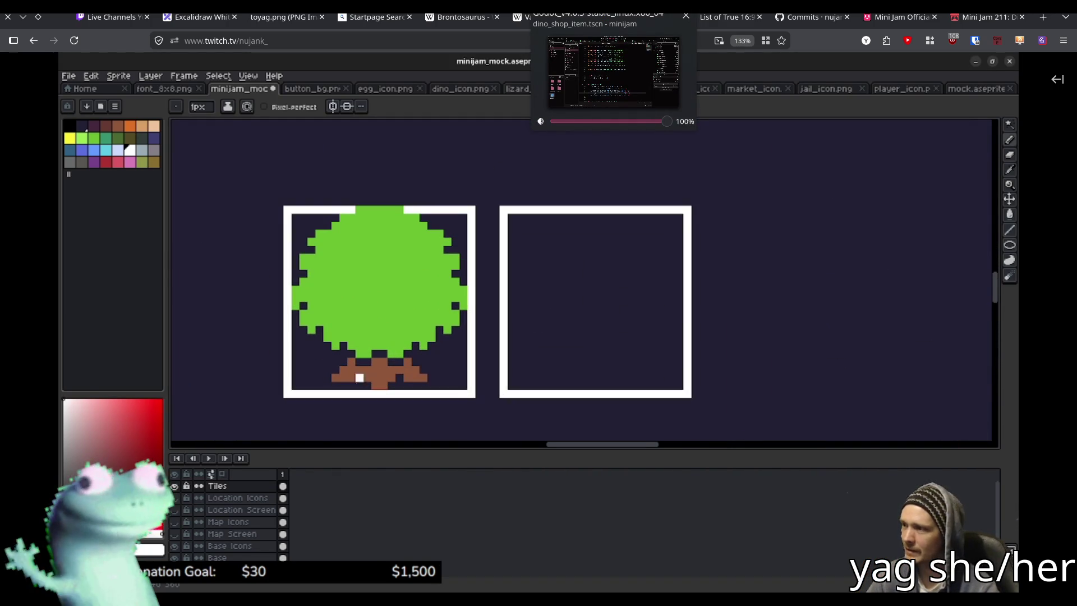
left_click(613, 71)
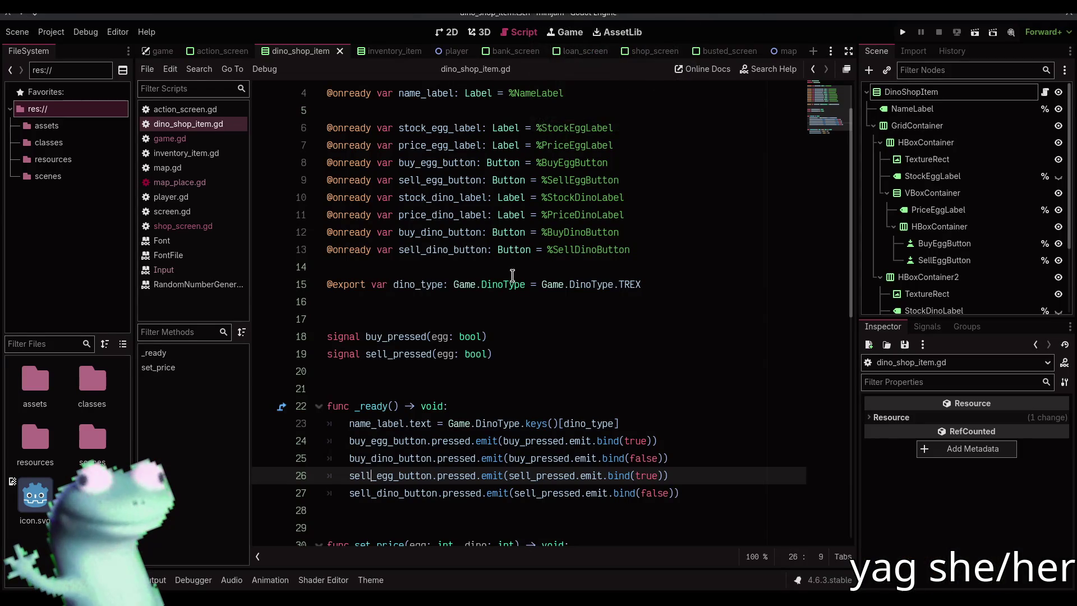
Step: Review the button wiring in dino_shop_item.gd's _ready, then open the shop_screen scene
left_click(512, 302)
scroll(507, 308, "down", 2)
left_click(677, 316)
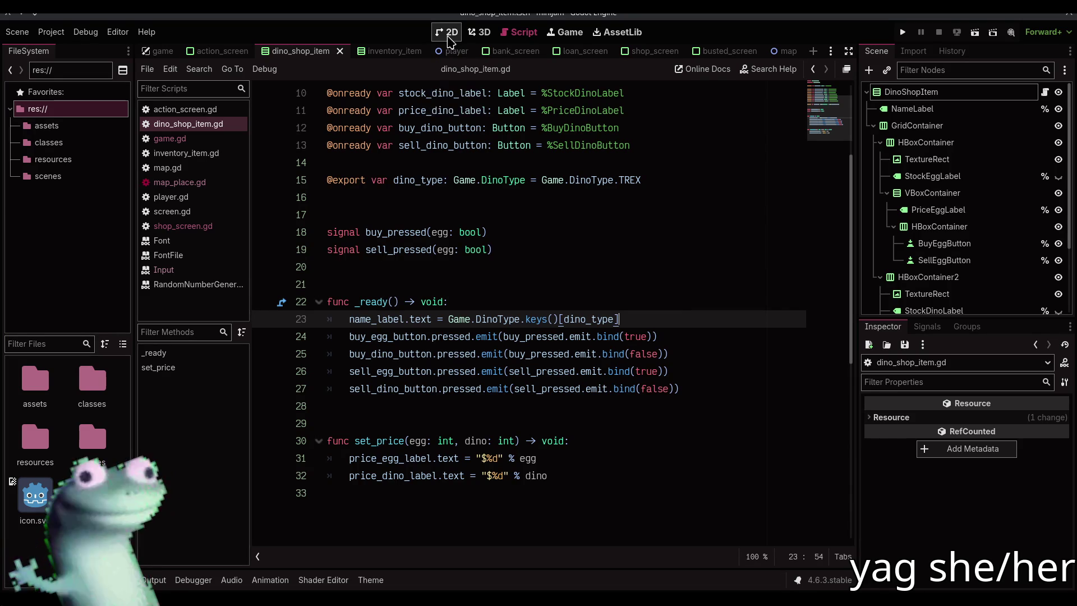
scroll(409, 225, "up", 1)
scroll(410, 197, "down", 2)
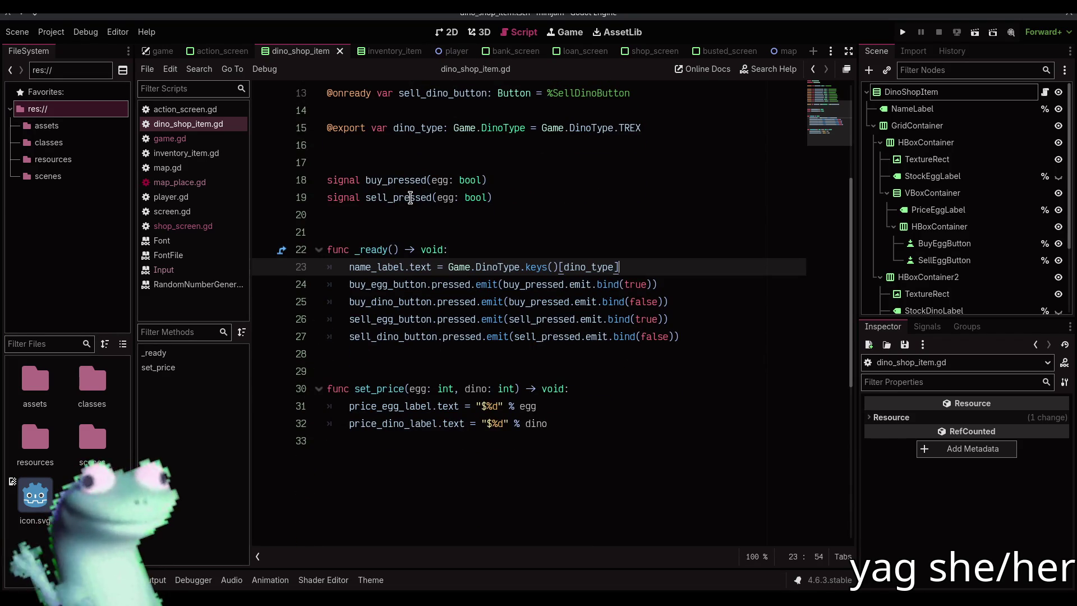
left_click(432, 215)
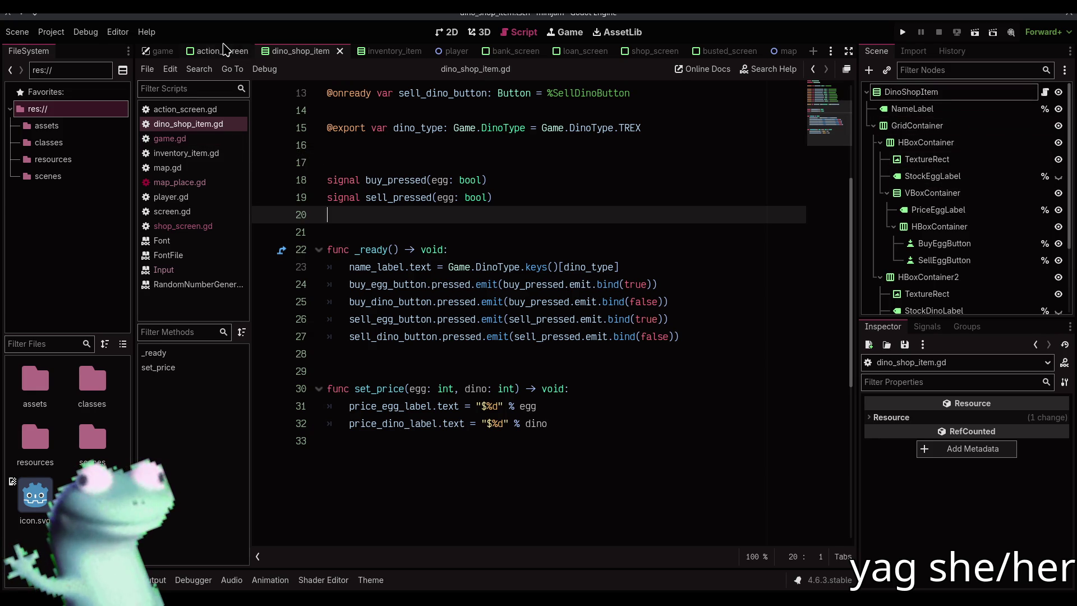
left_click(640, 50)
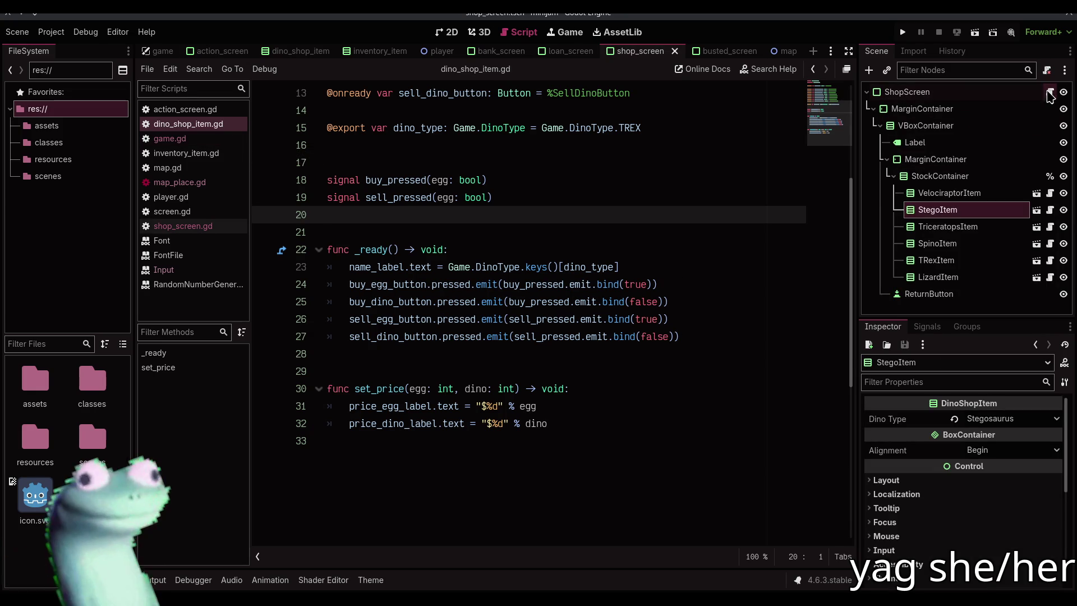
Step: Open shop_screen.gd and declare signal buy_pressed(egg: bool, dino_type: Game.DinoType)
left_click(1049, 93)
left_click(645, 244)
left_click(603, 191)
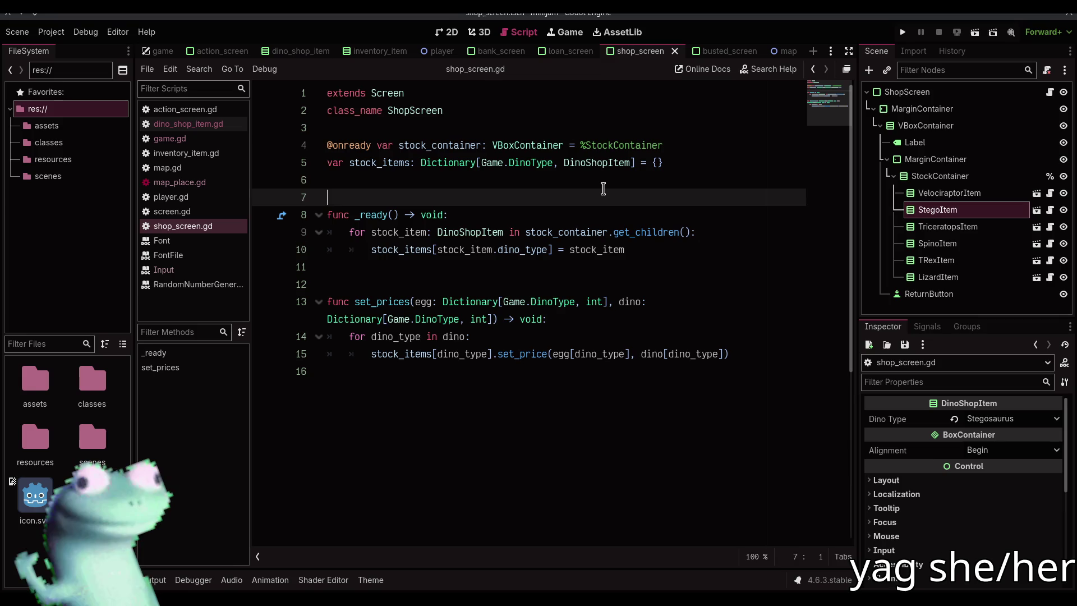
key("Return")
key("Up")
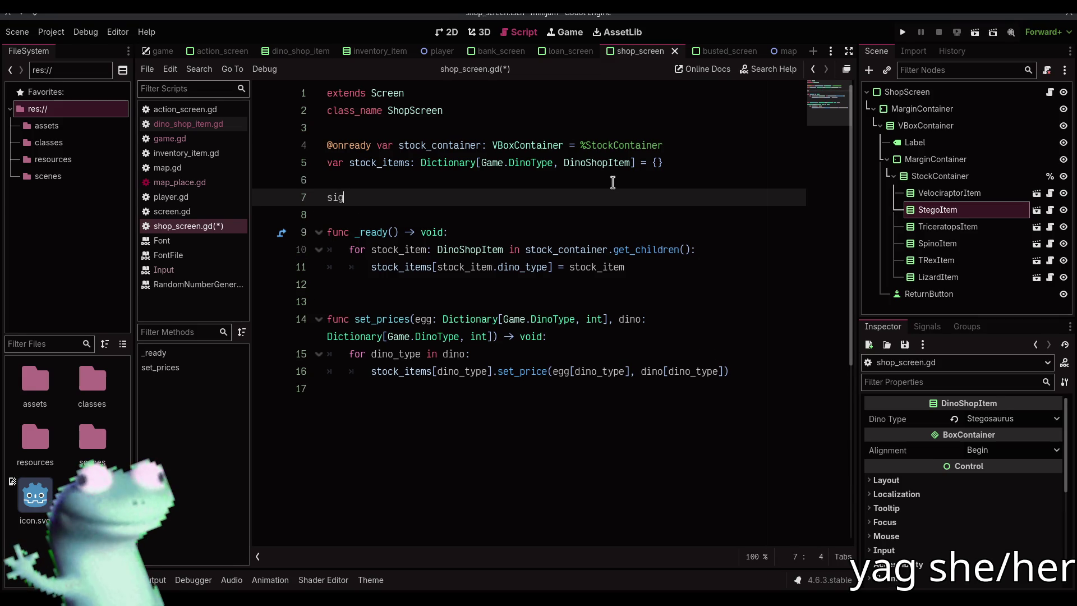
type("b")
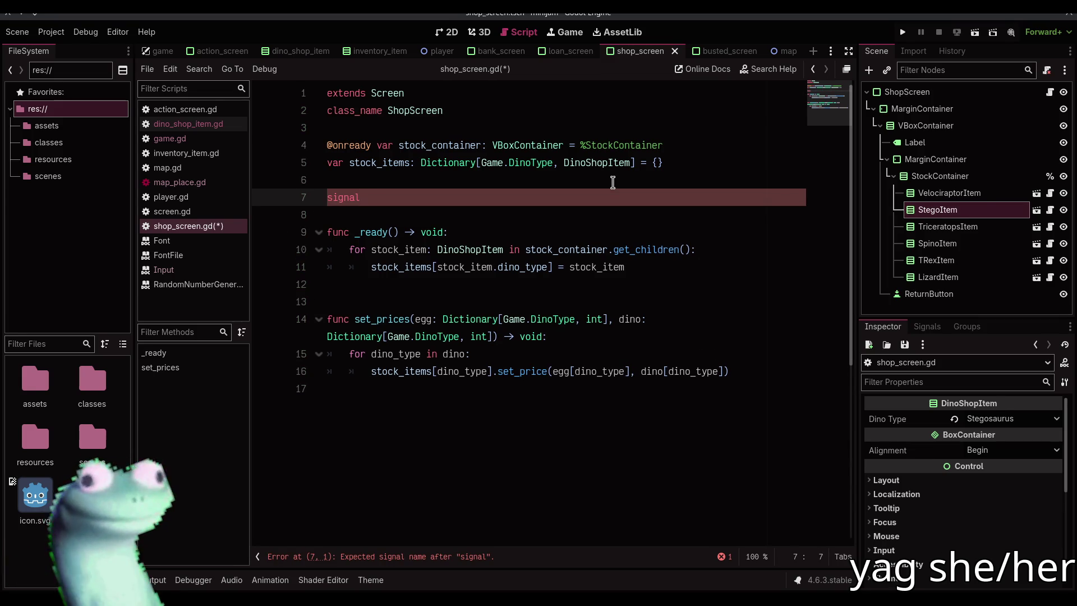
type("uy_pressed(di")
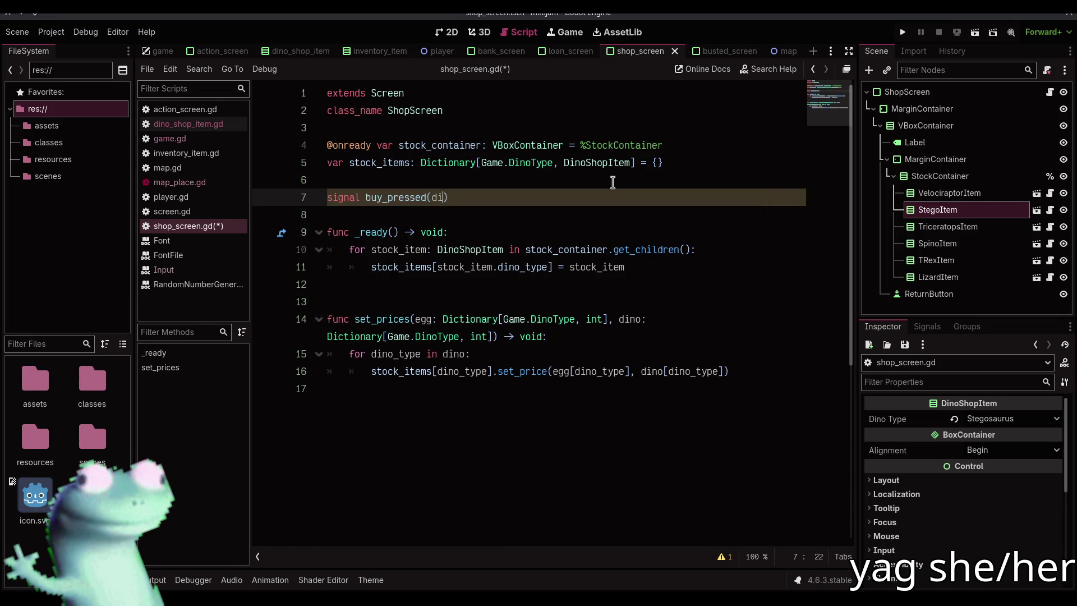
key("BackSpace")
type("egg: bo")
type("ol, d")
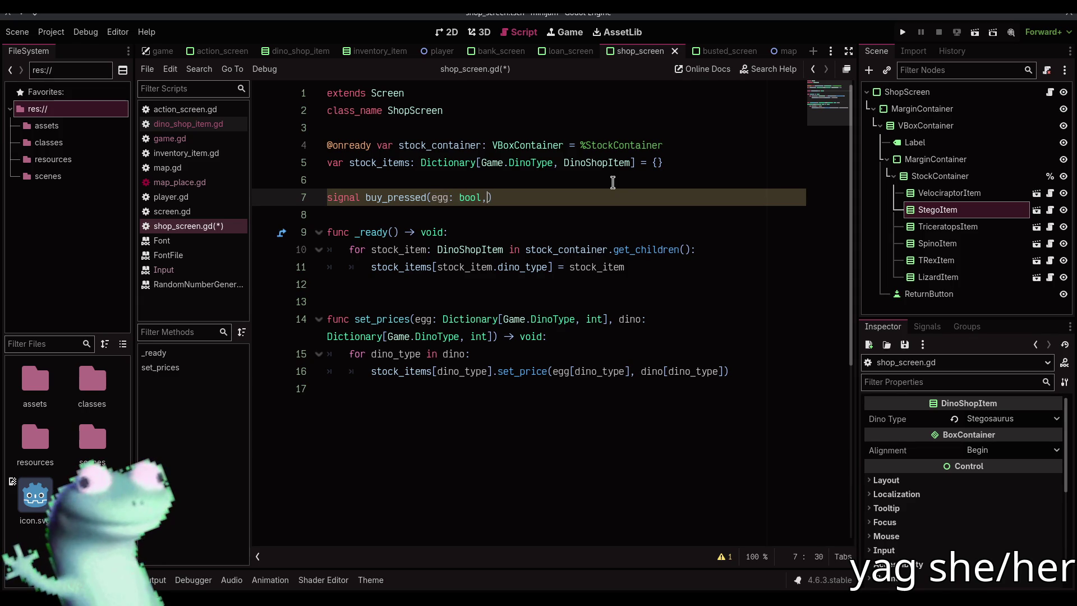
type("ino_typ")
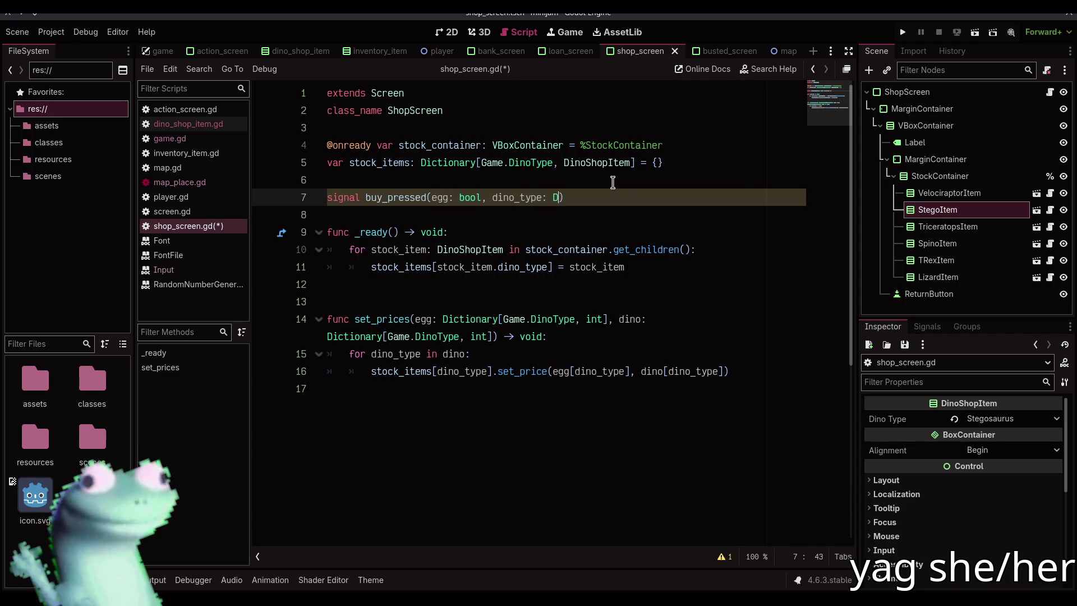
type("e: Game.")
type("DinoType")
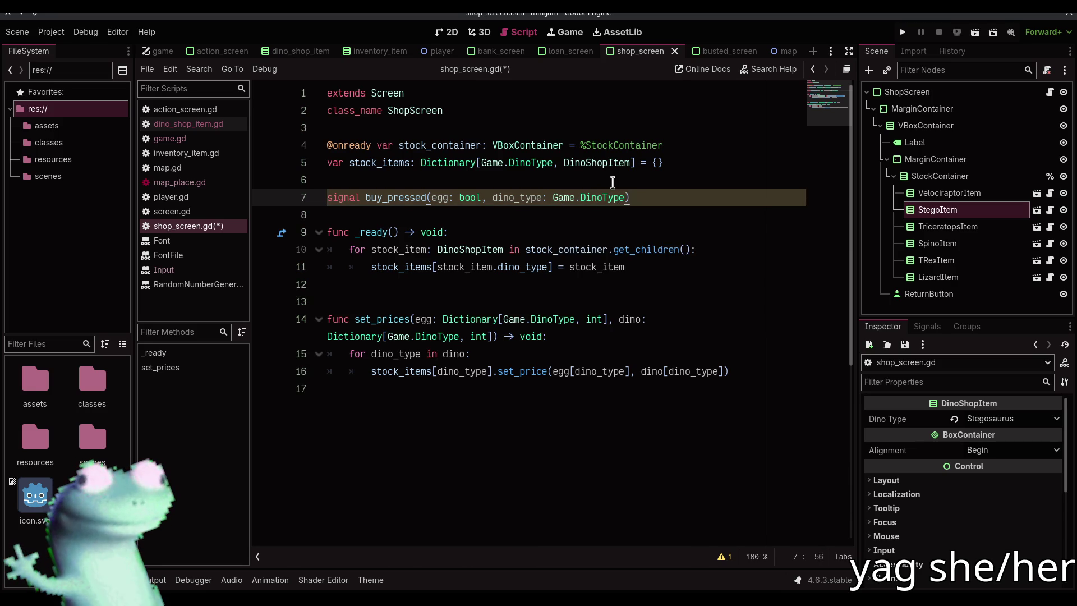
Step: Duplicate that declaration as sell_pressed and save shop_screen.gd
key("ctrl+shift+d")
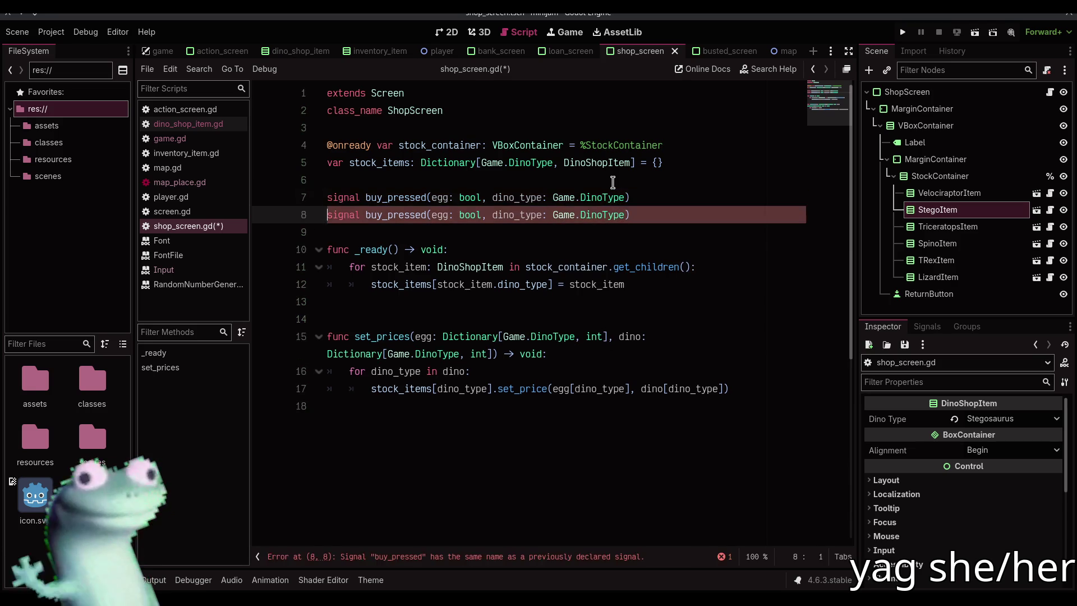
key("BackSpace")
key("Delete")
key("Delete")
type("sell")
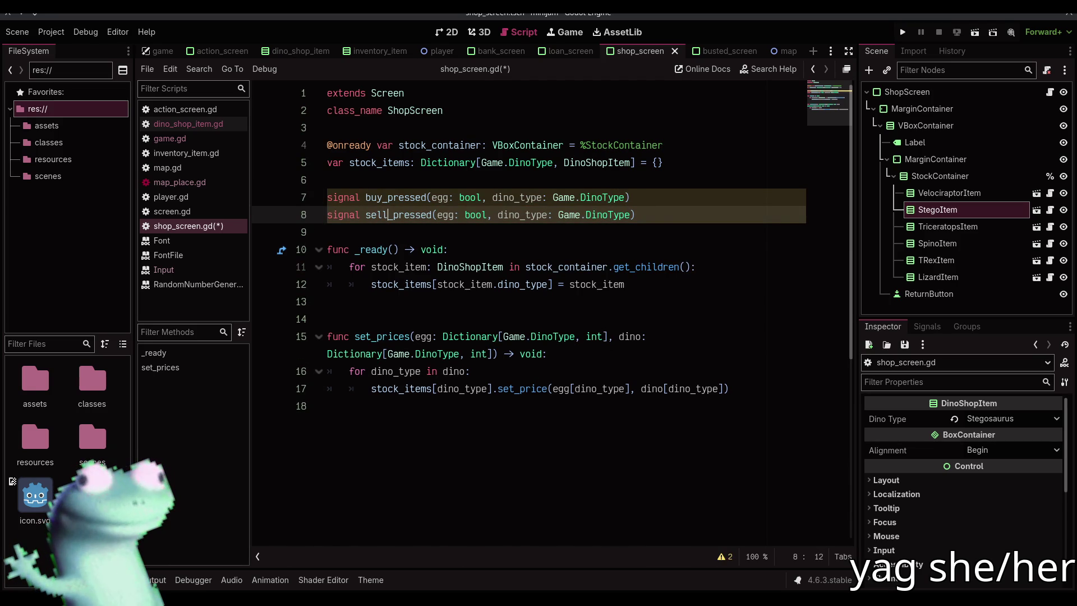
left_click(666, 216)
key("Return")
key("ctrl+s")
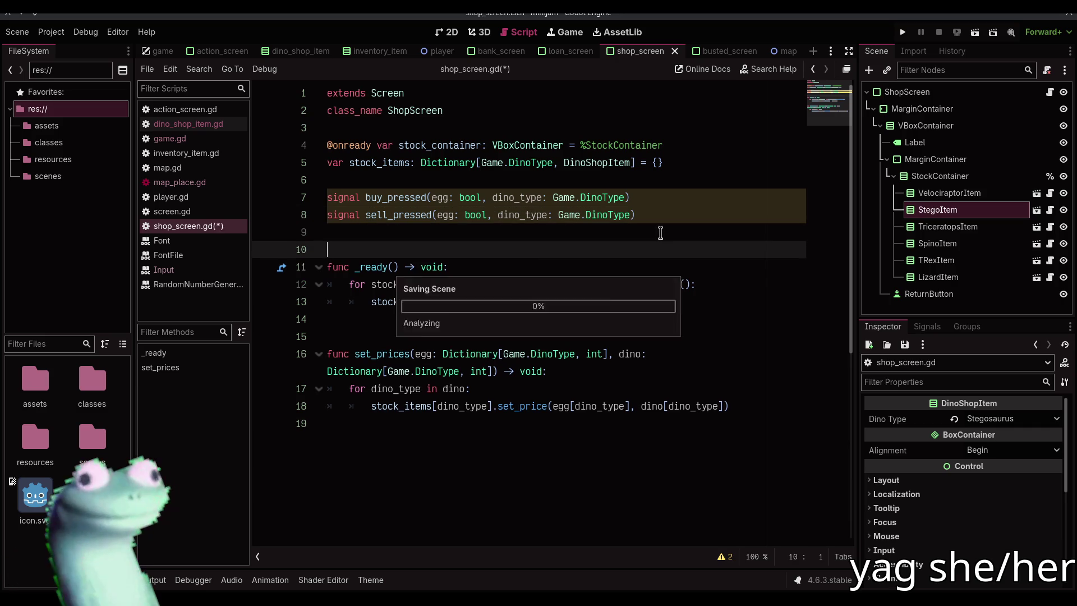
Step: Start a new stock_item. line inside _ready's for loop
left_click(709, 320)
left_click(696, 306)
key("Return")
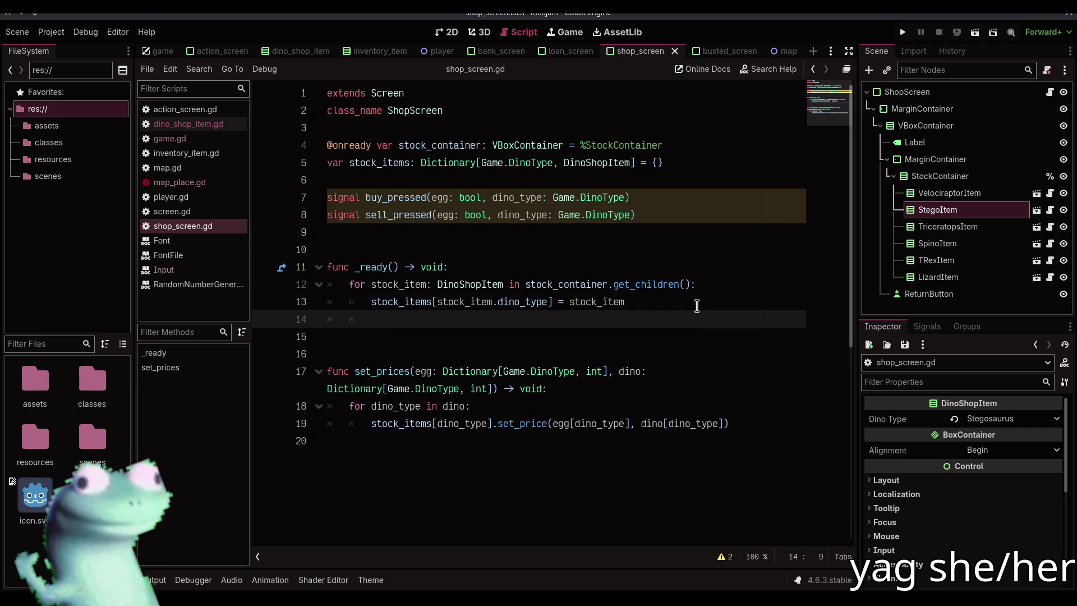
type("stock_item.")
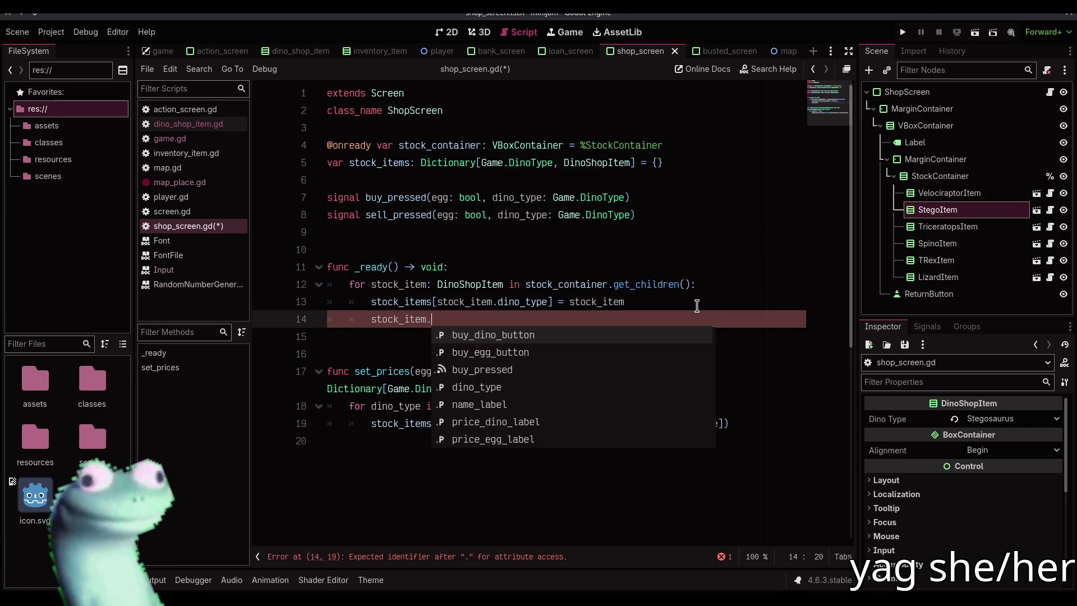
Step: Connect stock_item.buy_pressed to buy_pressed.emit bound with stock_item.dino_type
key("Down")
key("Down")
key("Return")
type(".")
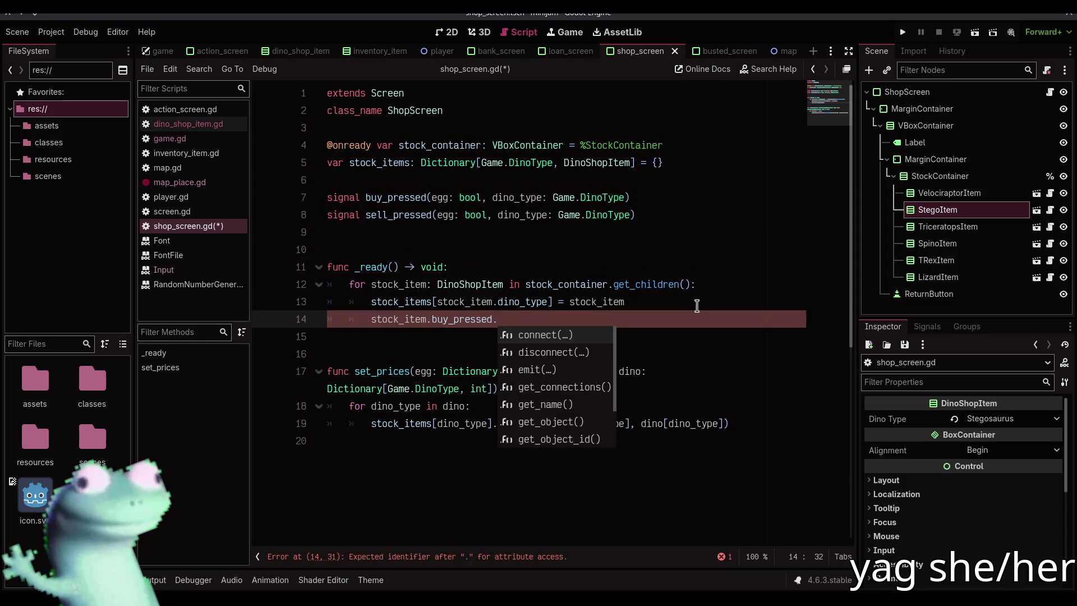
key("Return")
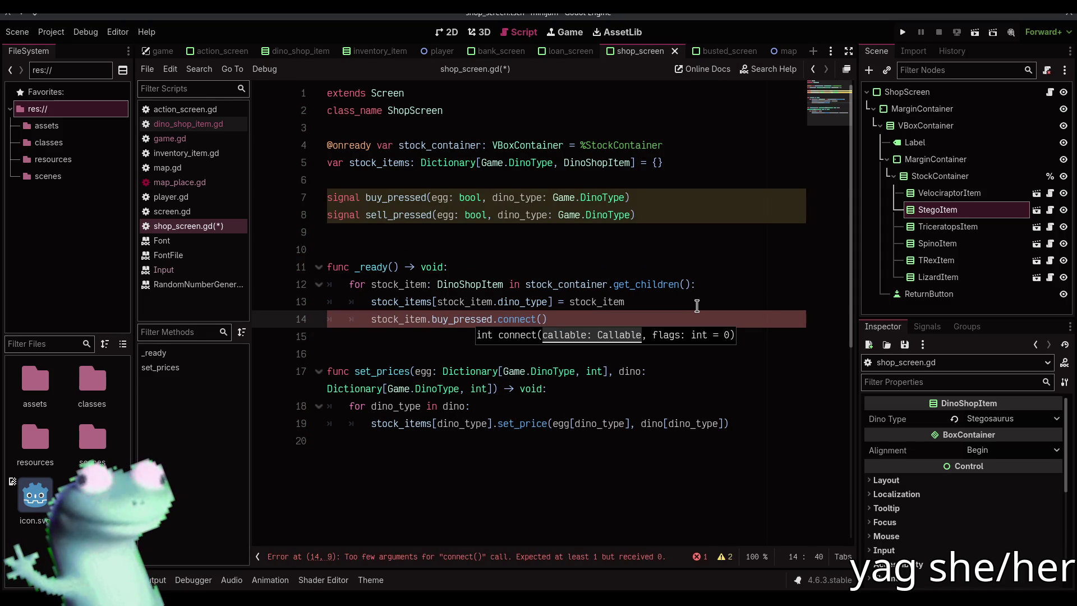
type("buy_")
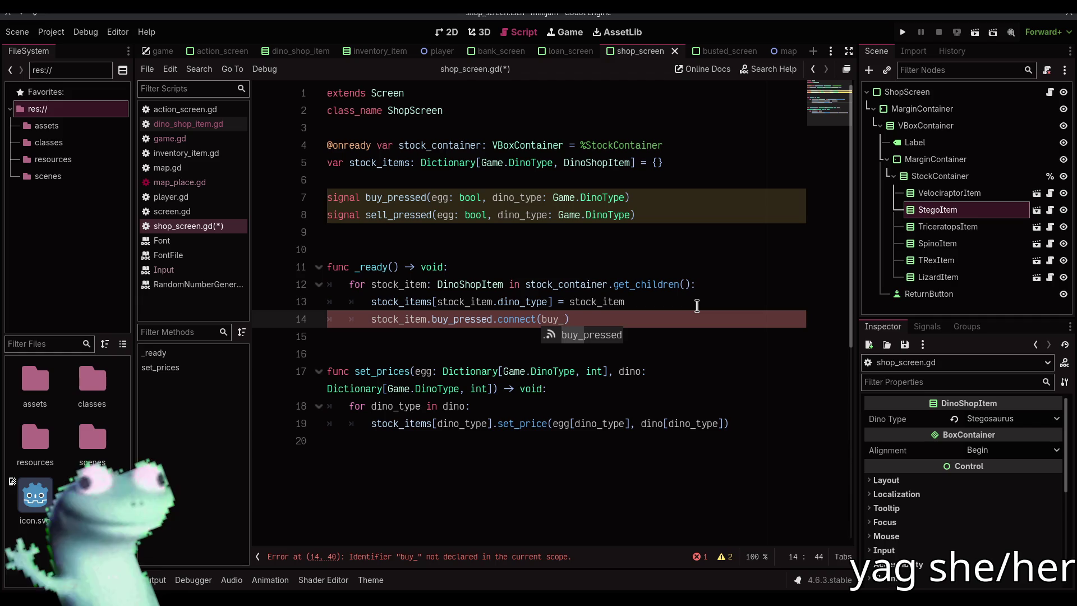
key("Return")
type(".emit.bind(stock_i")
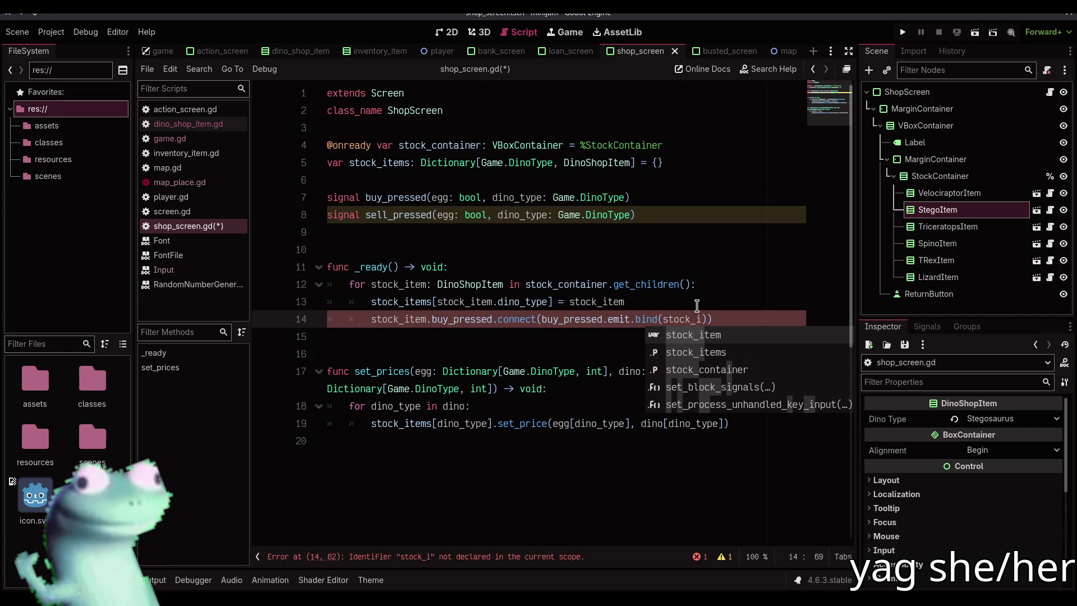
key("Return")
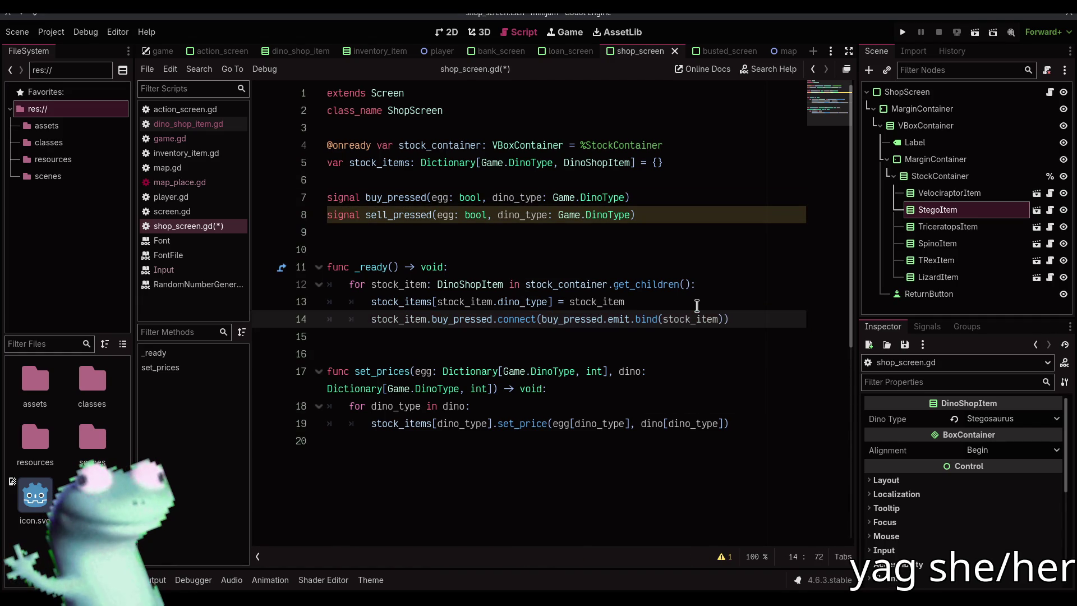
type(".")
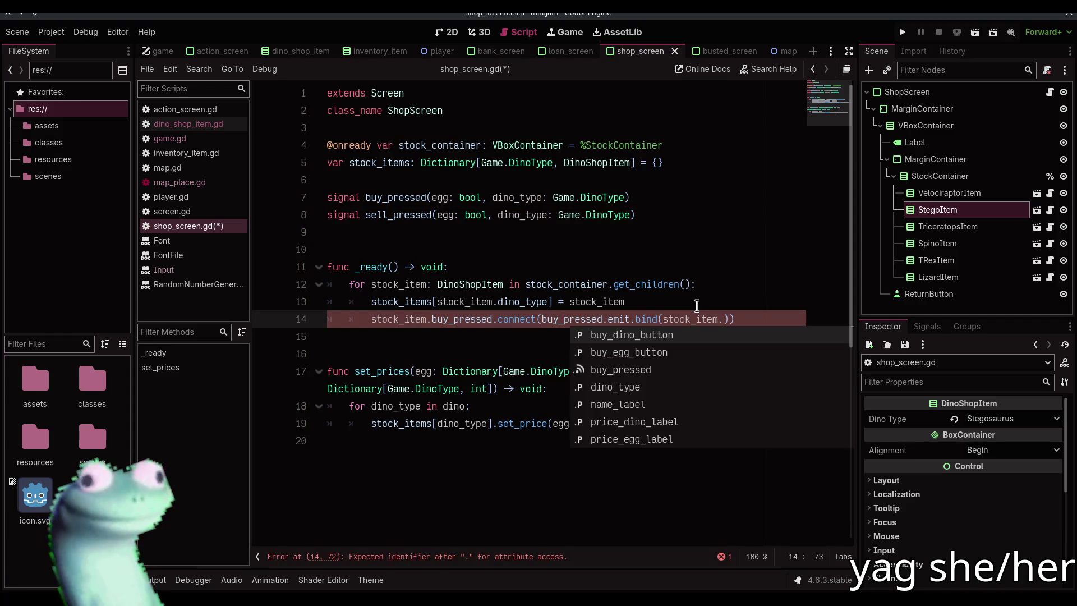
type("di")
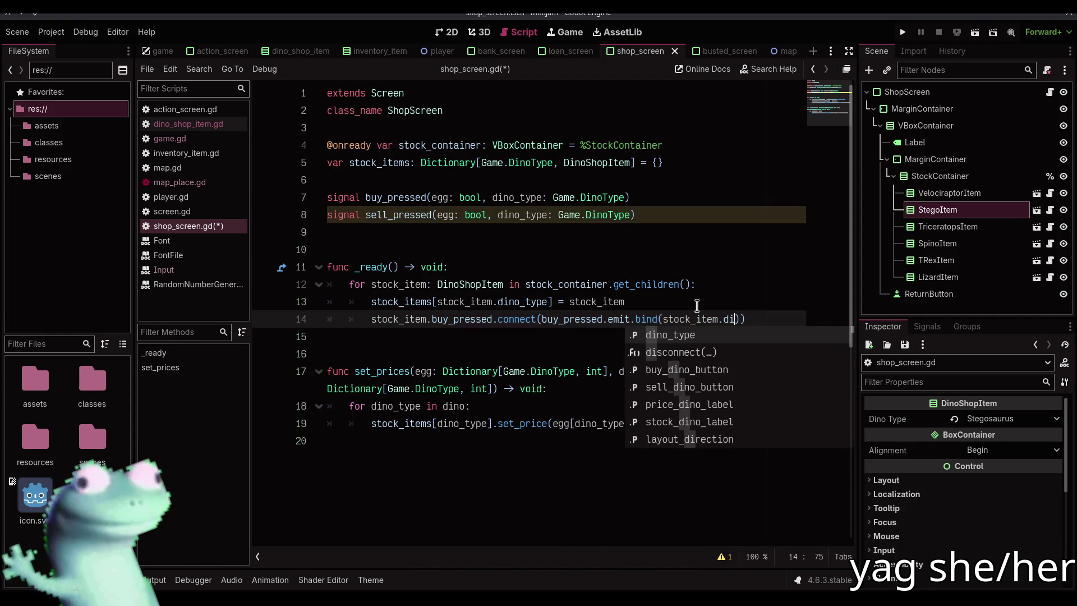
key("Return")
Step: Duplicate that line for sell_pressed and save shop_screen.gd
key("ctrl+shift+d")
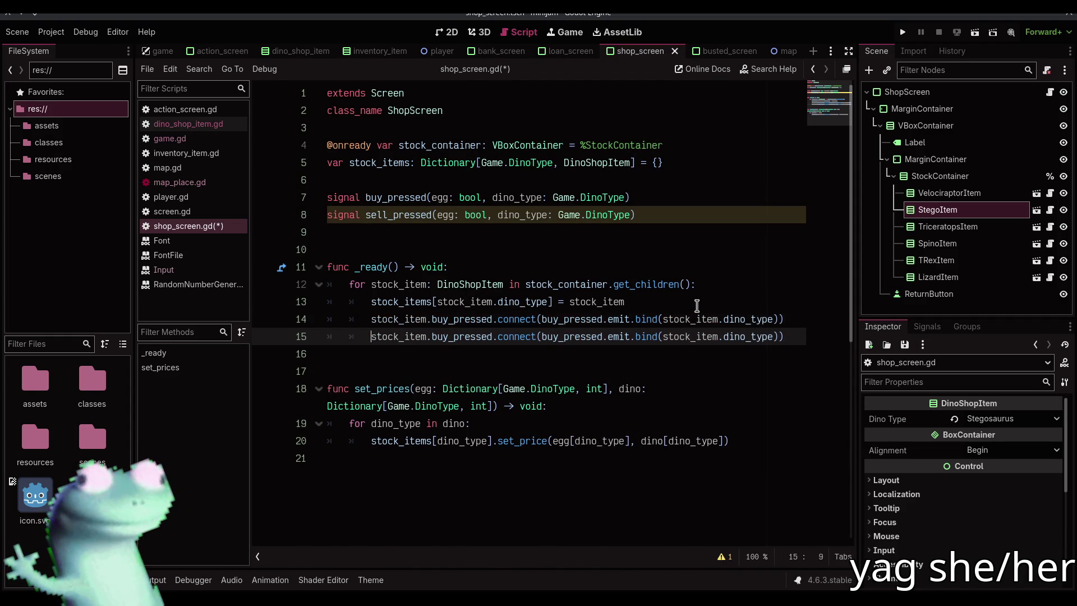
key("shift+Right")
key("shift+Right")
key("shift+Right")
key("ctrl+d")
type("sell")
key("Escape")
key("ctrl+s")
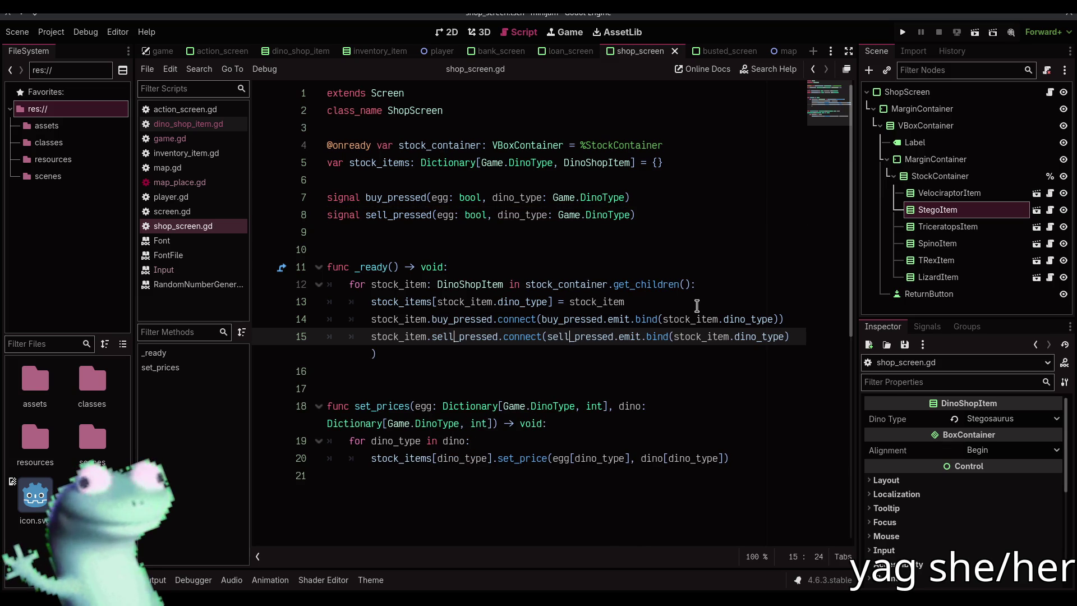
Step: Widen the code area so line 15 stops wrapping, then show the shop scene in 2D
key("End")
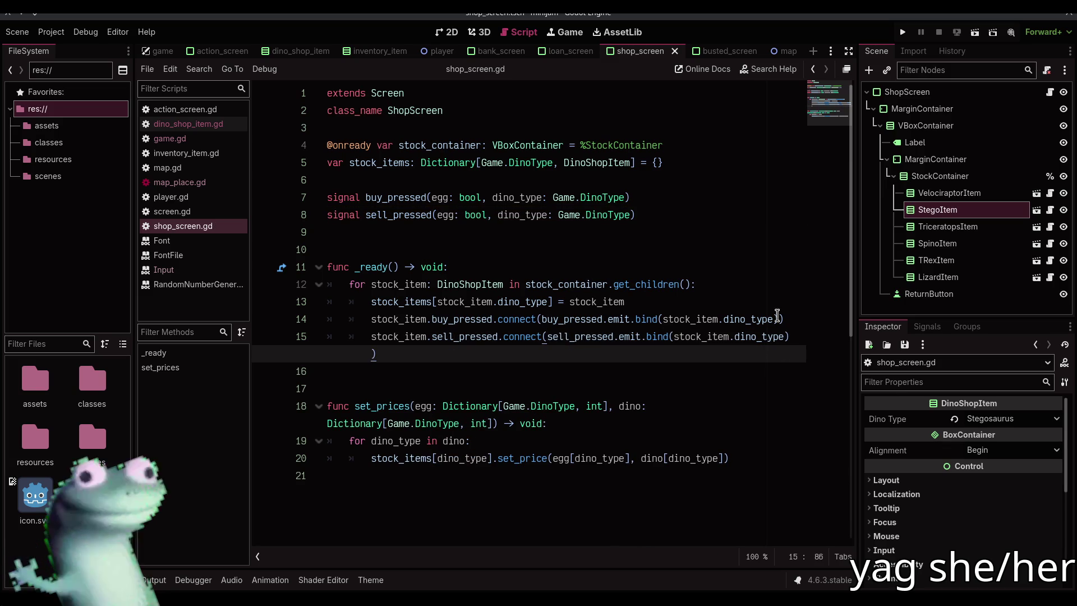
left_click_drag(248, 334, 240, 334)
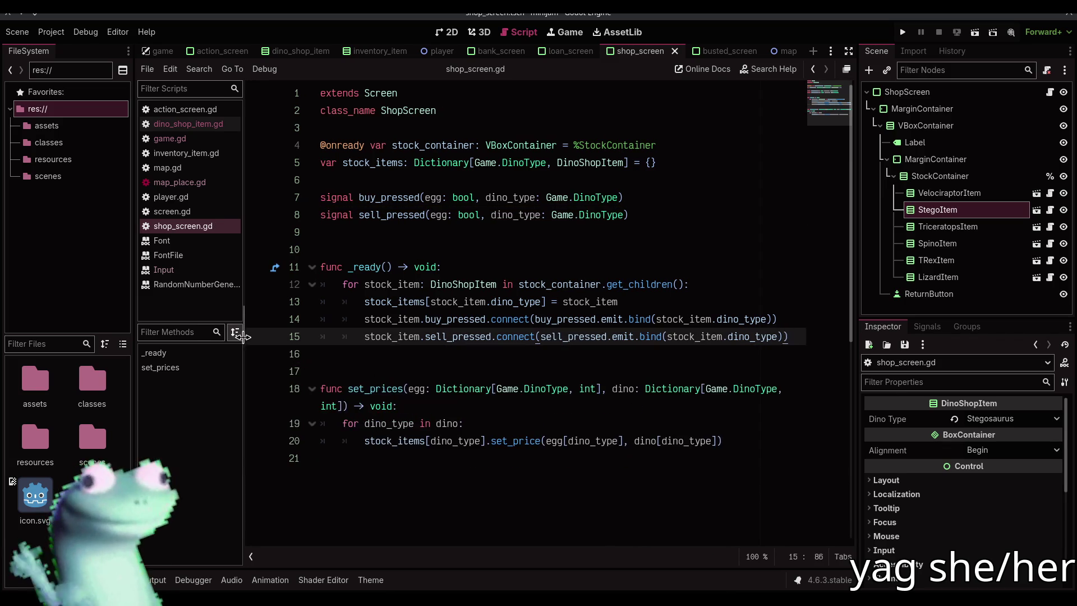
left_click(422, 374)
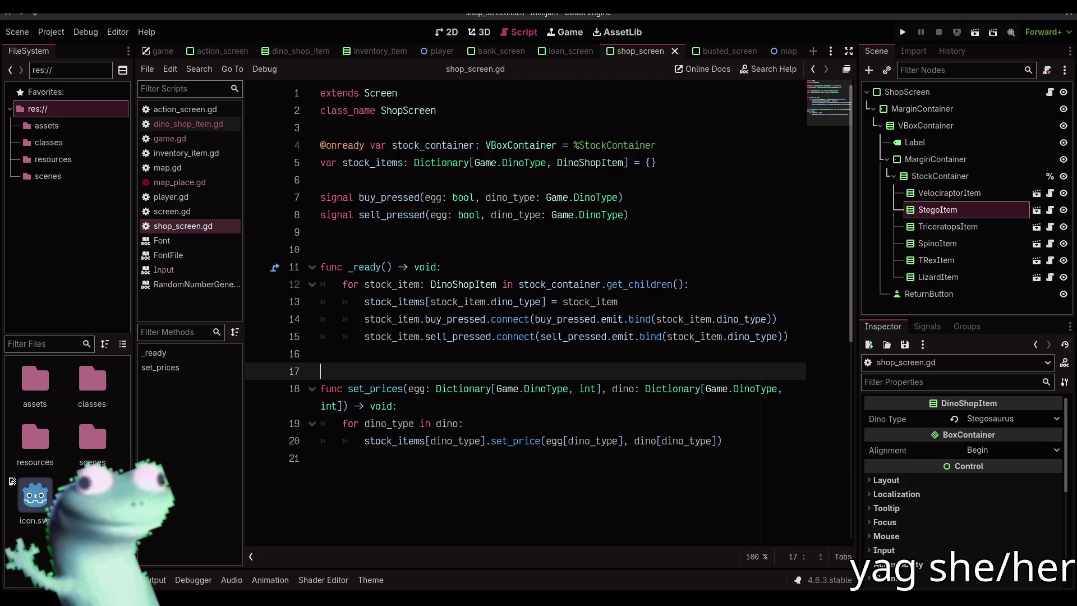
left_click(500, 356)
left_click(512, 221)
left_click(496, 231)
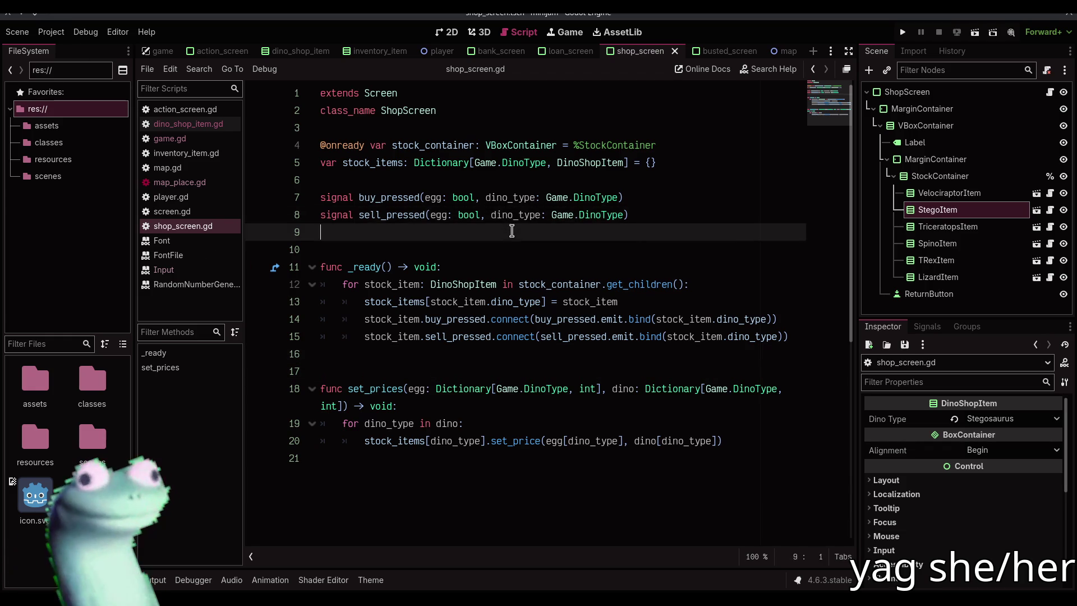
left_click(447, 32)
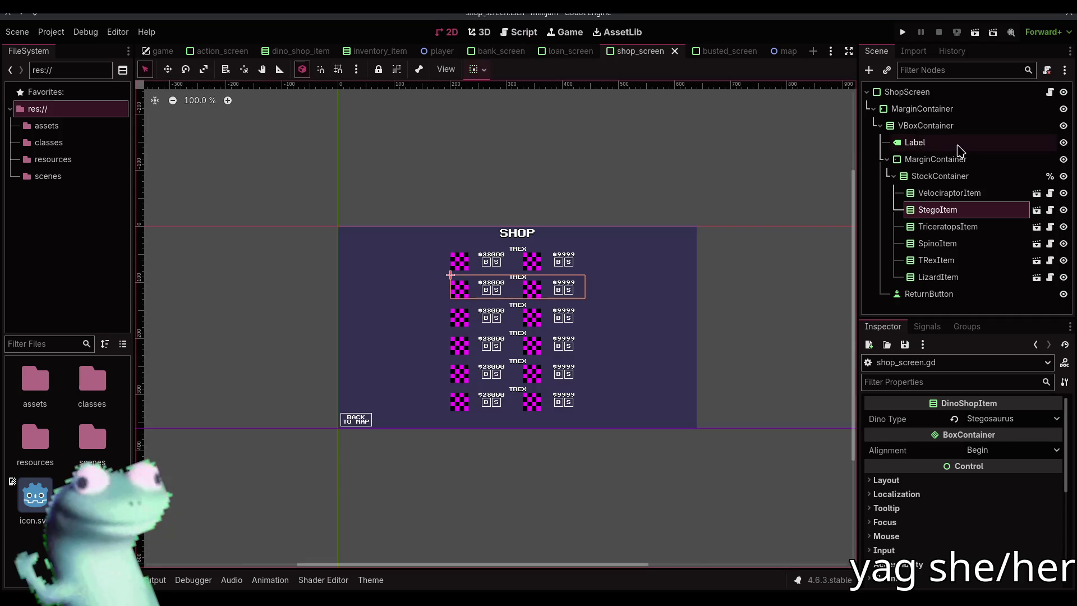
Step: Save the shop scene and open the Game node's script, game.gd
key("ctrl+s")
left_click(964, 91)
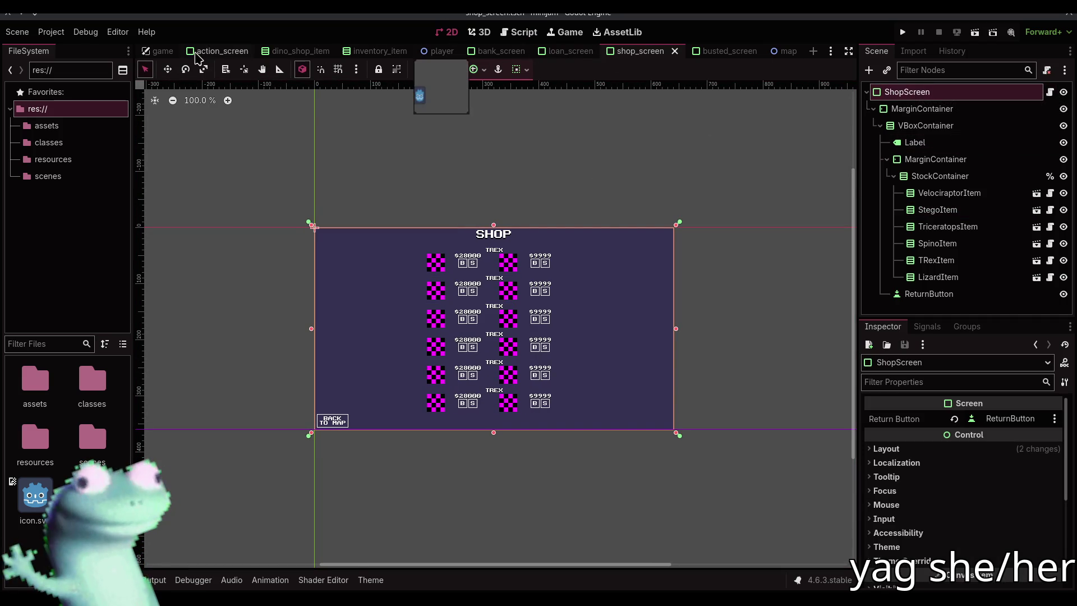
left_click(160, 51)
left_click(1050, 92)
scroll(522, 277, "up", 10)
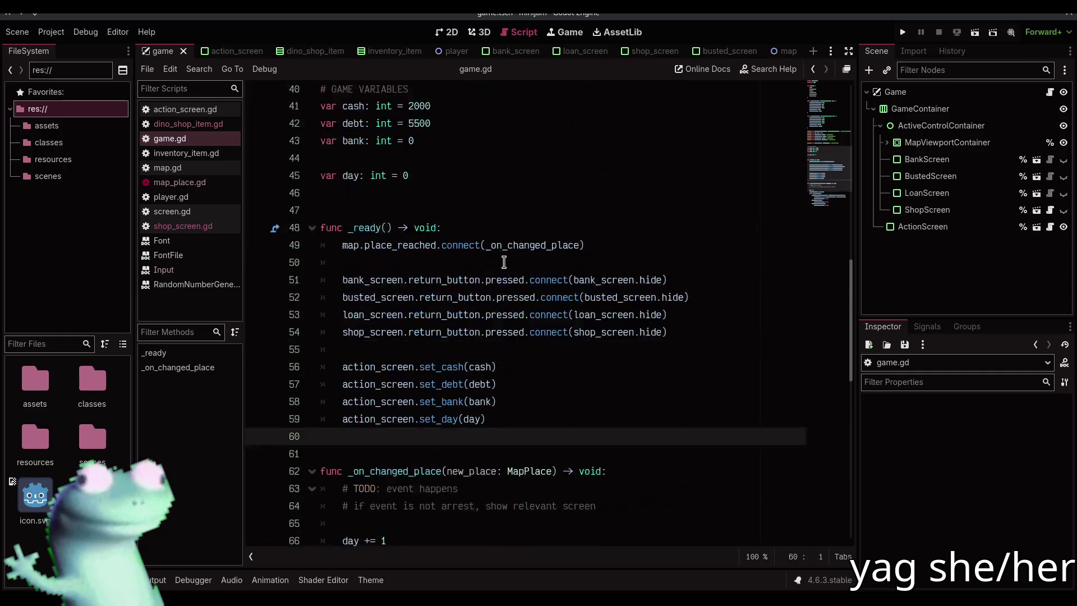
Step: Declare var egg_inventory: Dictionary[DinoType, int] = {} below the day variable
left_click(513, 253)
left_click(514, 260)
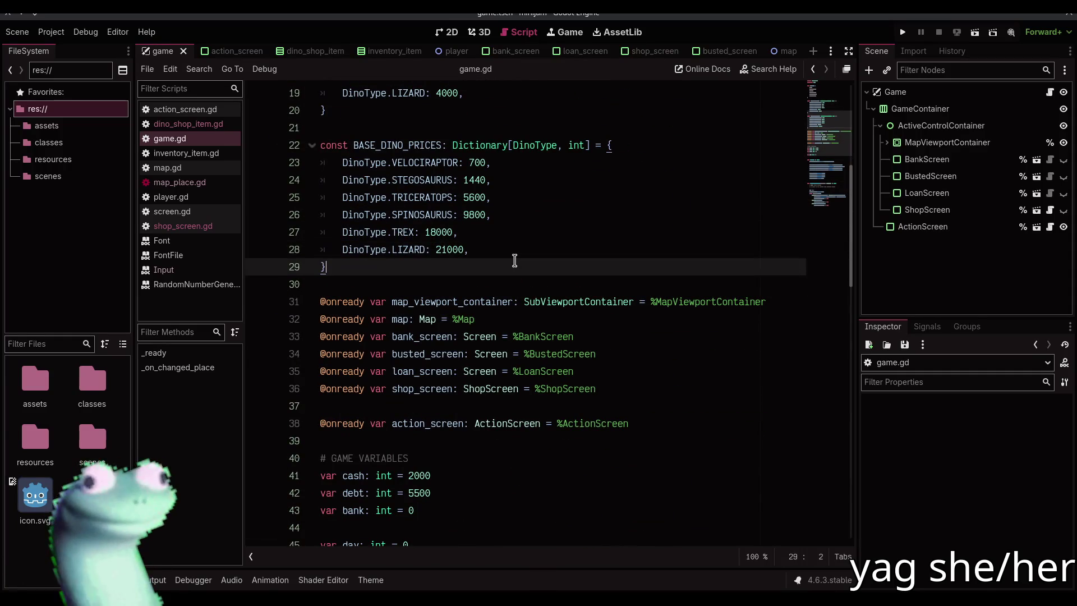
scroll(514, 260, "down", 2)
left_click(517, 435)
key("Return")
key("Return")
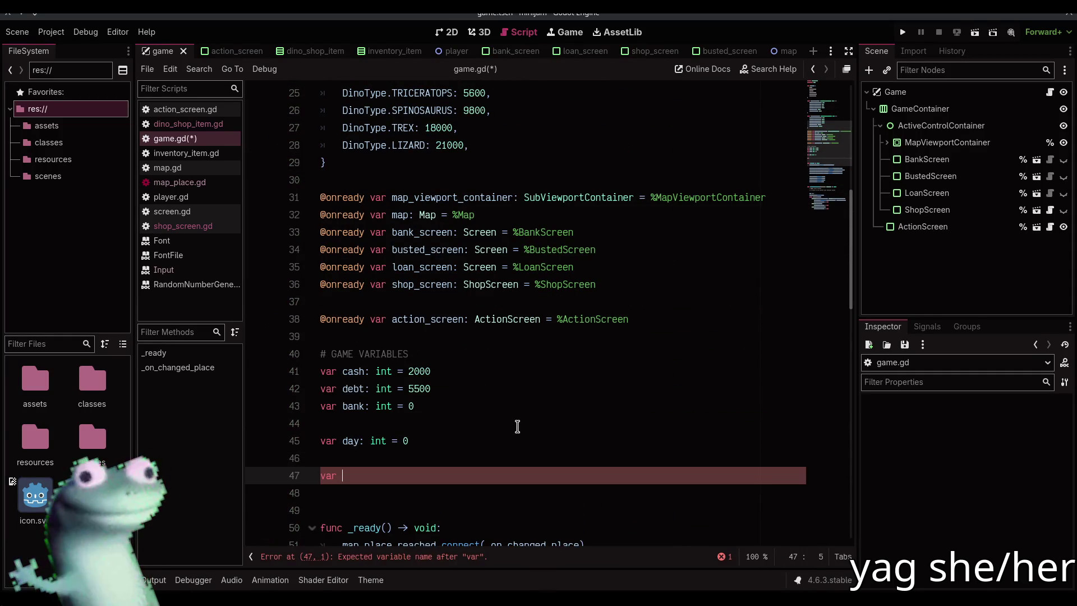
type("egg_inven")
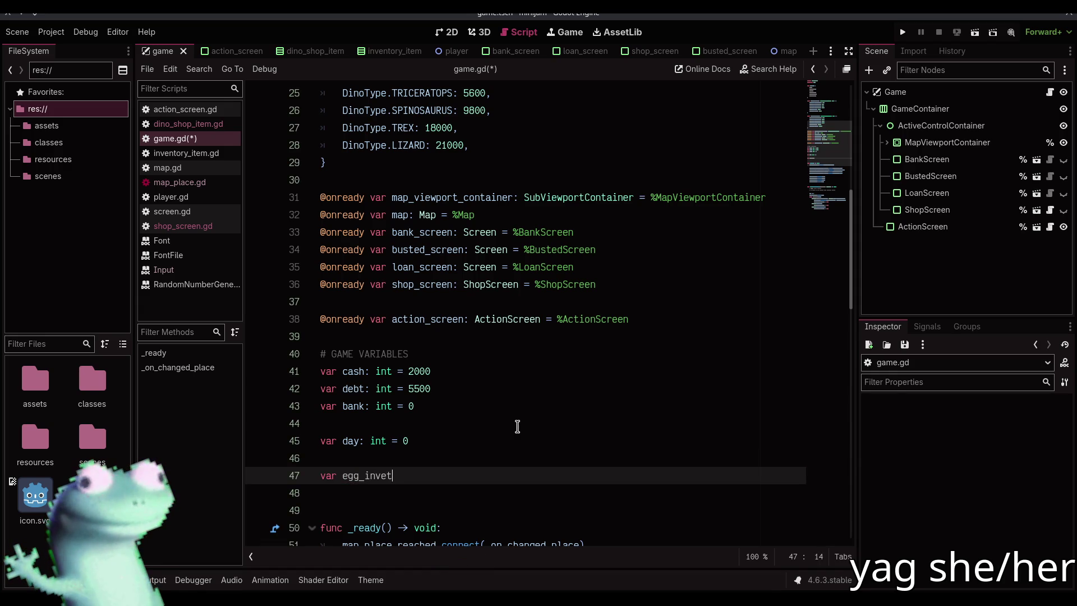
type("tory: Dictionary[")
type("DinoType")
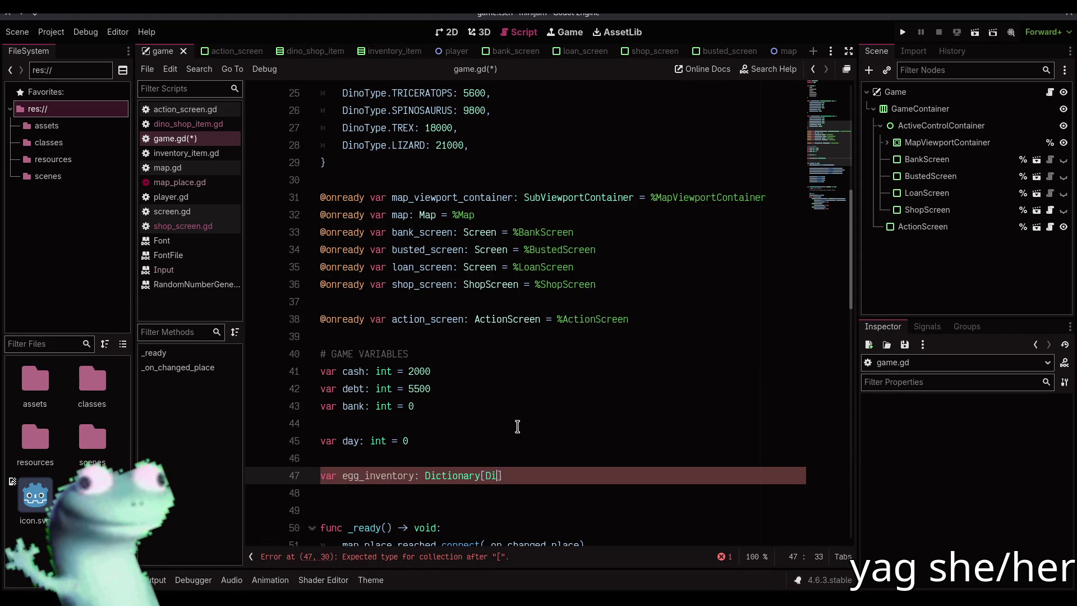
type(", int] = {}")
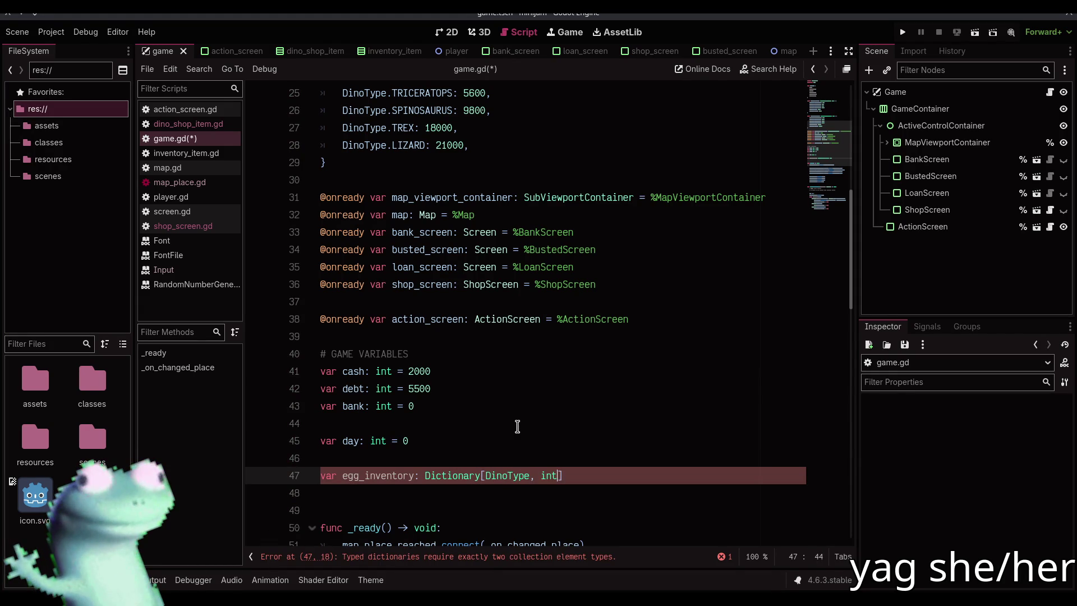
key("Return")
type("var")
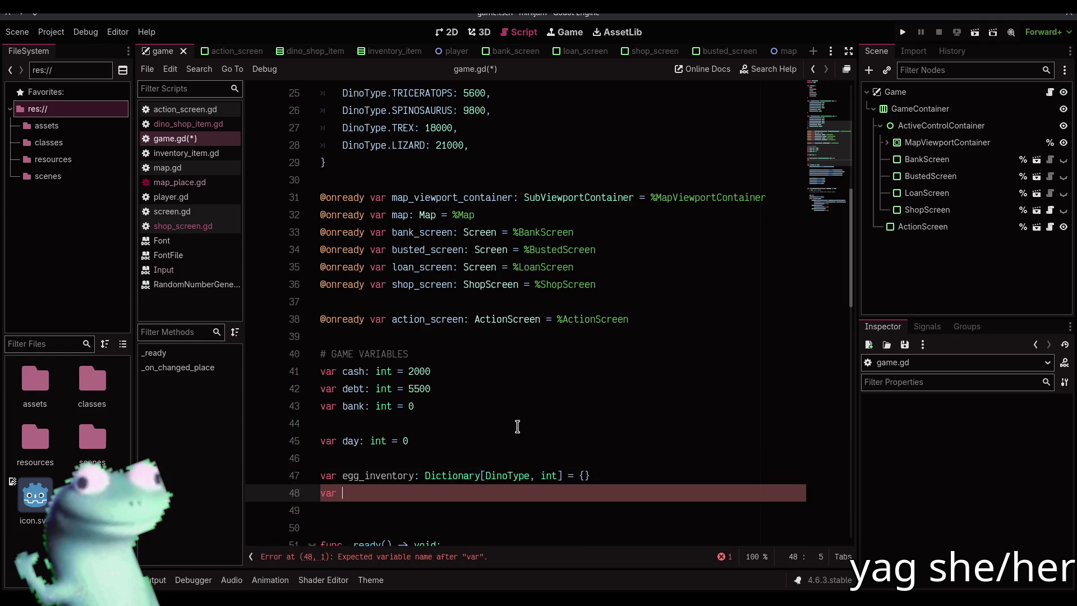
key("BackSpace")
key("BackSpace")
key("BackSpace")
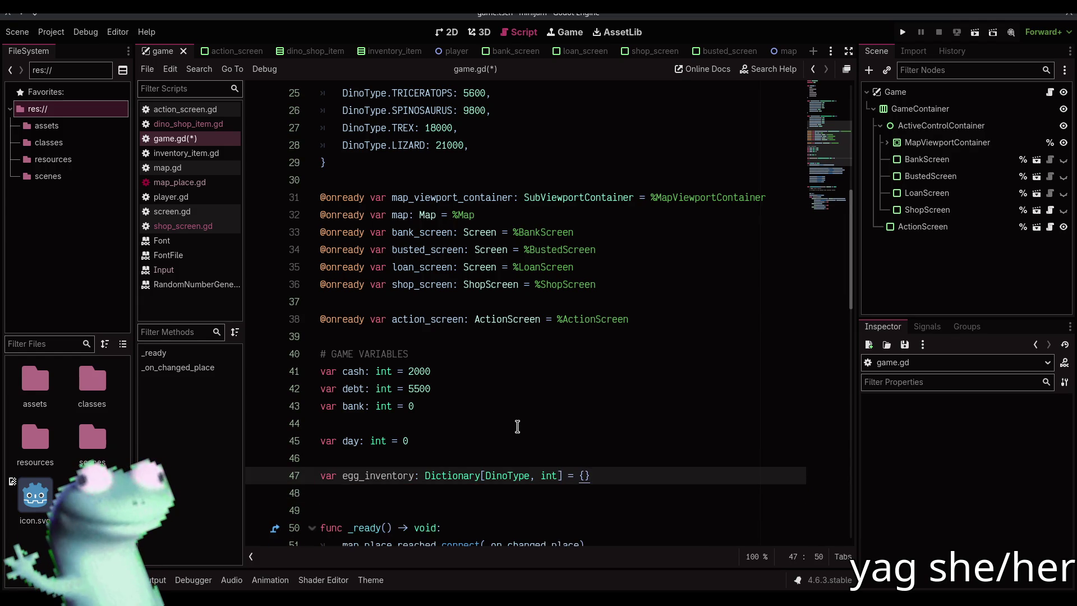
Step: Copy the six BASE_EGG_PRICES entries into egg_inventory's braces and indent them
scroll(481, 418, "up", 3)
scroll(480, 328, "up", 3)
left_click(381, 219)
left_click(343, 219)
key("shift+alt+Down")
key("shift+alt+Down")
key("shift+alt+Down")
key("shift+alt+Down")
key("shift+End")
key("ctrl+c")
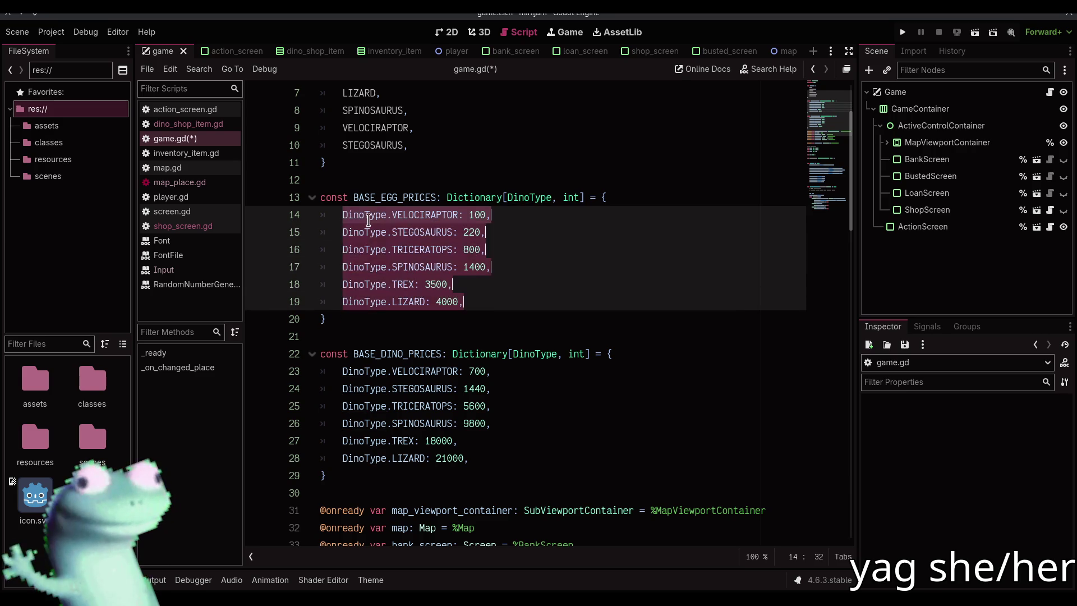
scroll(560, 320, "down", 7)
left_click(582, 423)
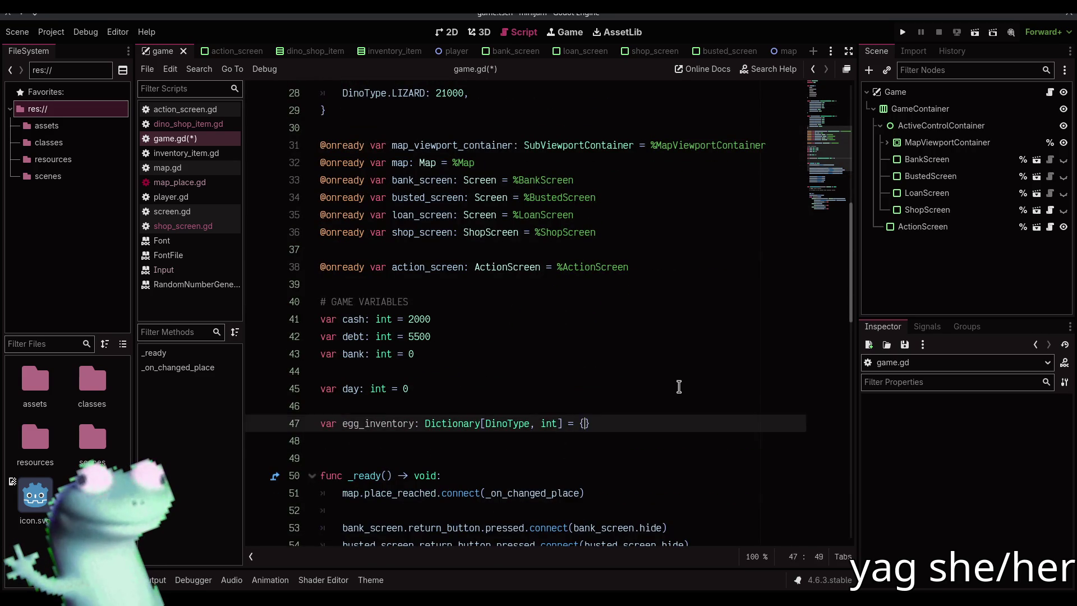
key("Return")
key("ctrl+v")
scroll(392, 319, "down", 3)
left_click_drag(387, 302, 382, 372)
key("Tab")
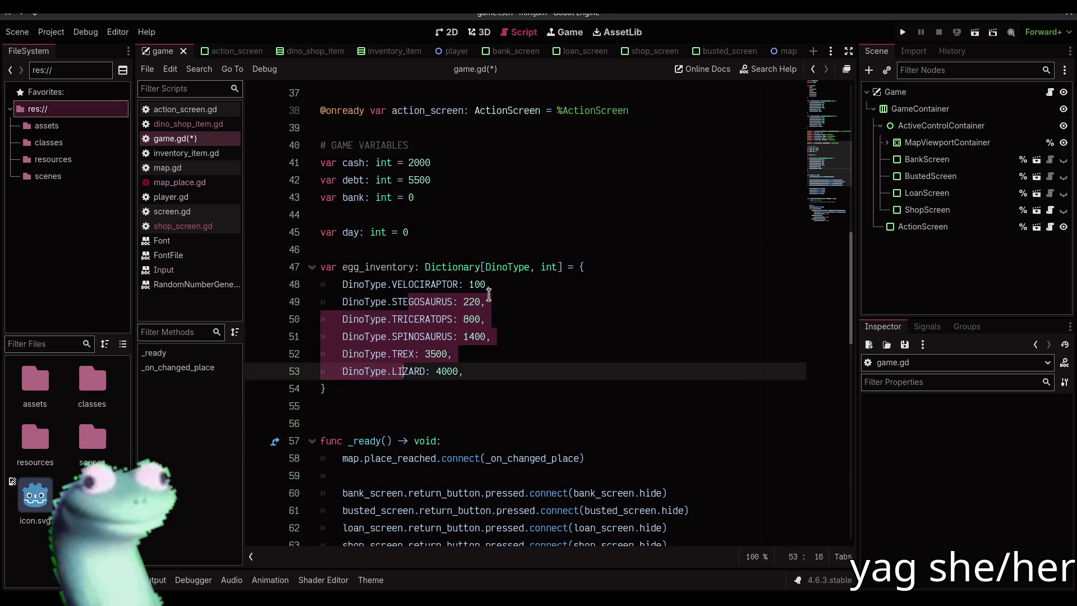
Step: Set all six egg_inventory values to 0
left_click(343, 284)
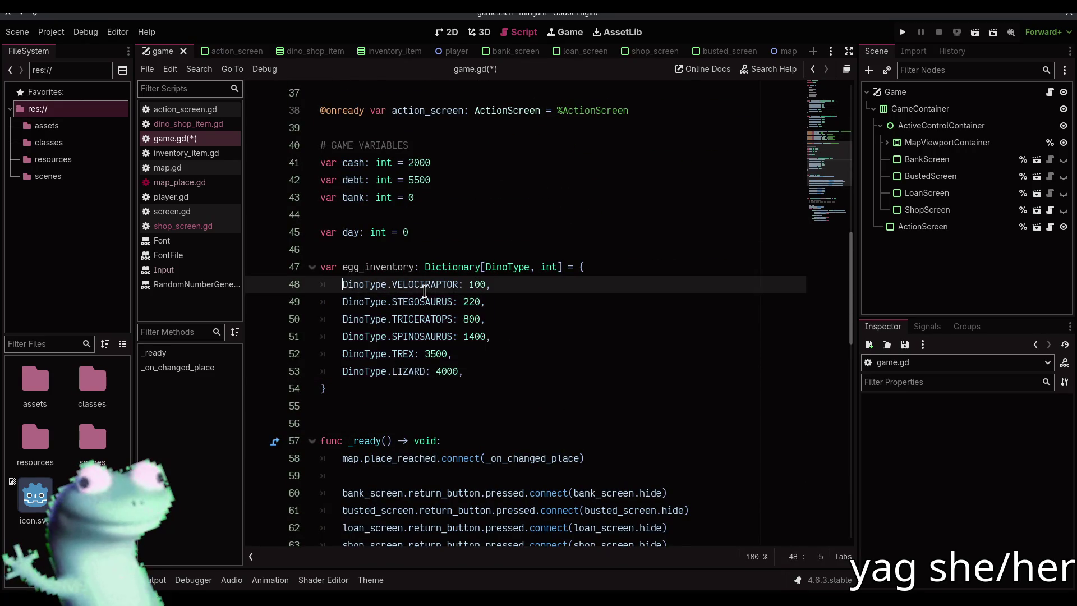
key("shift+alt+Down")
key("shift+alt+Down")
key("shift+alt+Down")
key("End")
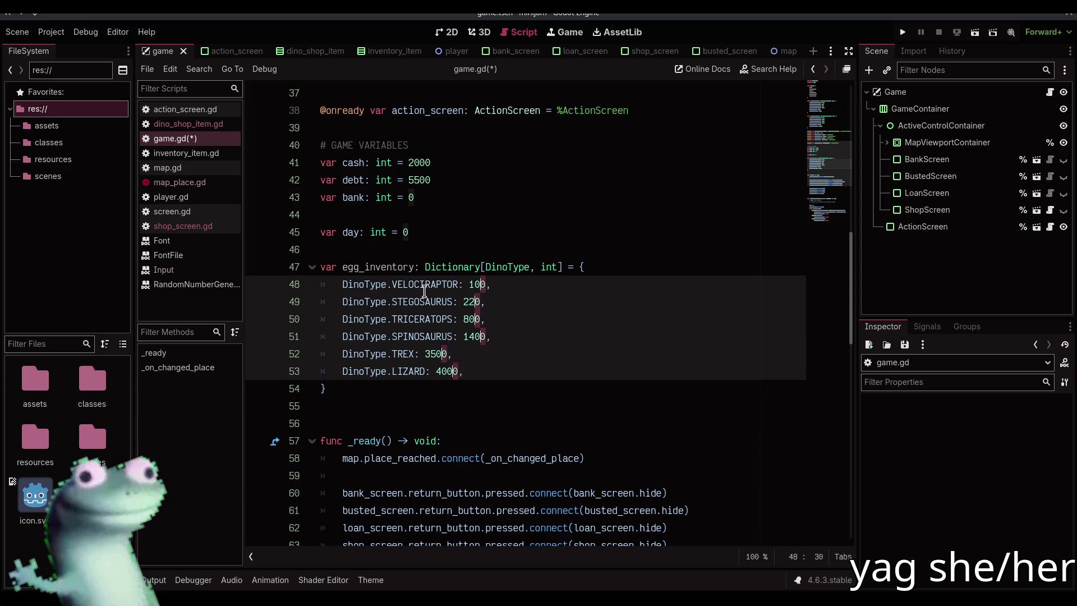
key("Left")
key("ctrl+shift+Left")
type("0")
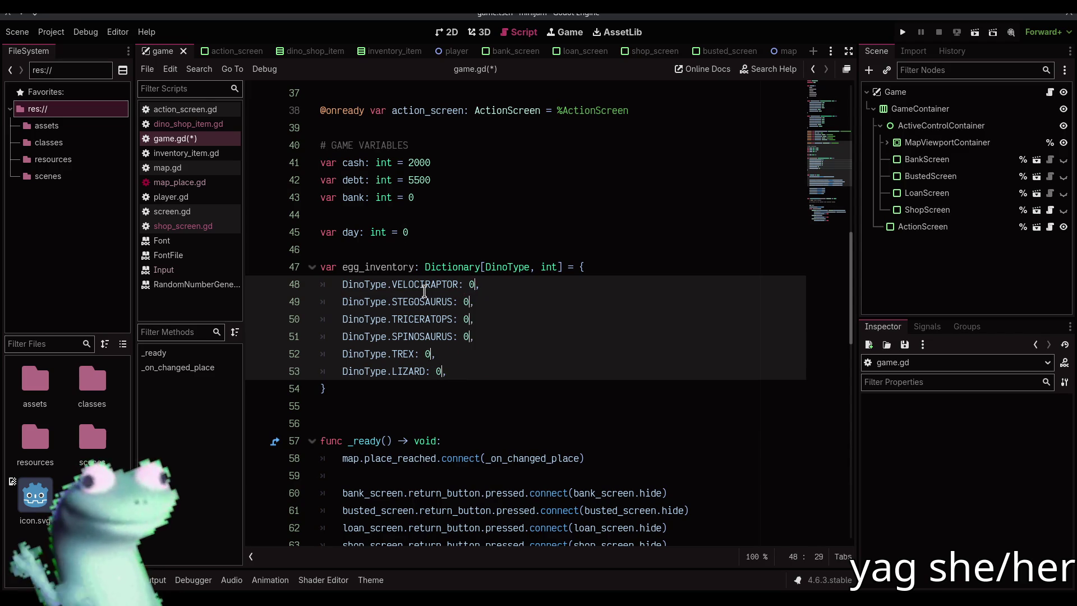
Step: Duplicate the egg_inventory block as dino_inventory and save game.gd
left_click_drag(353, 387, 365, 254)
key("ctrl+shift+d")
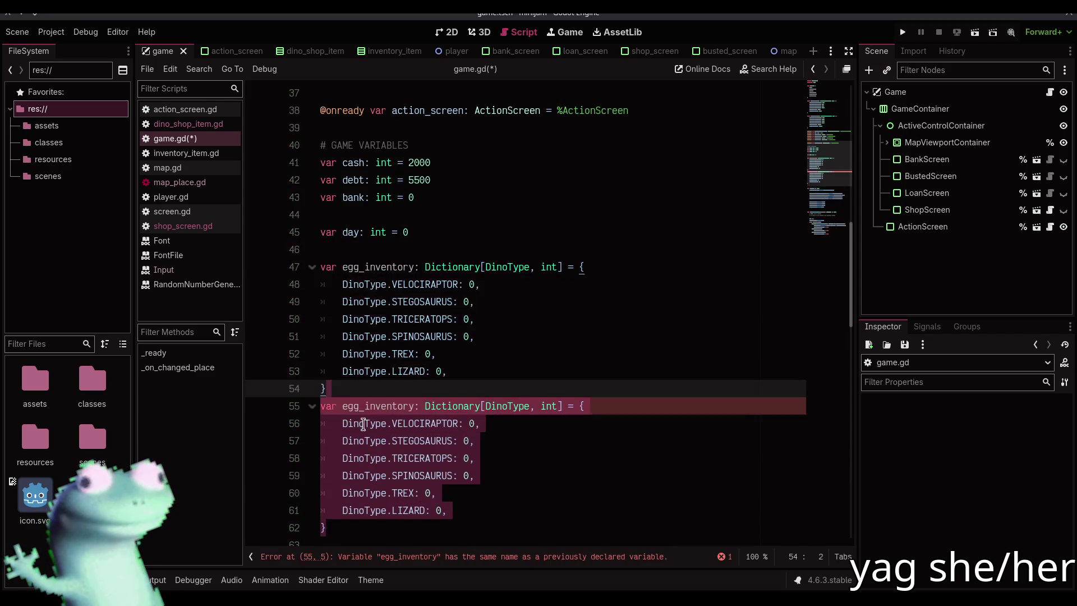
left_click(360, 406)
left_click_drag(359, 423, 341, 424)
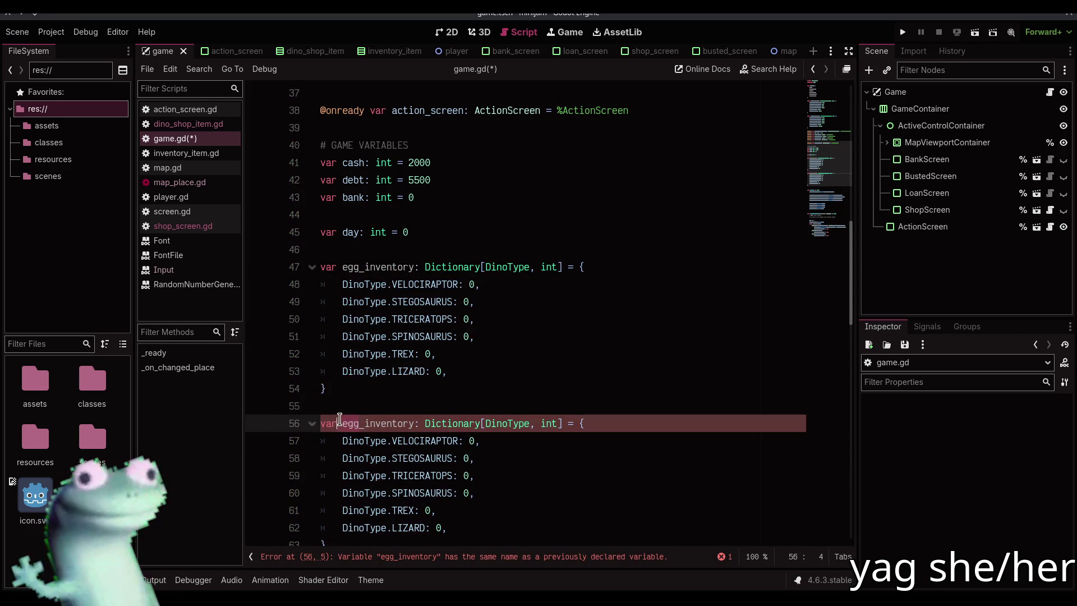
type("dino")
key("ctrl+s")
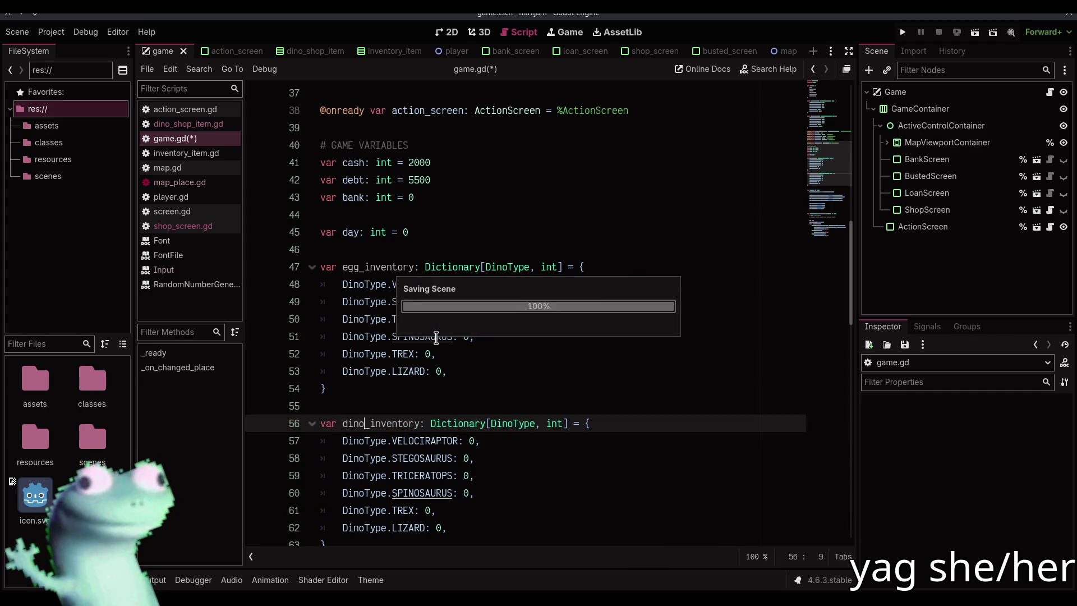
scroll(483, 411, "down", 9)
left_click(436, 279)
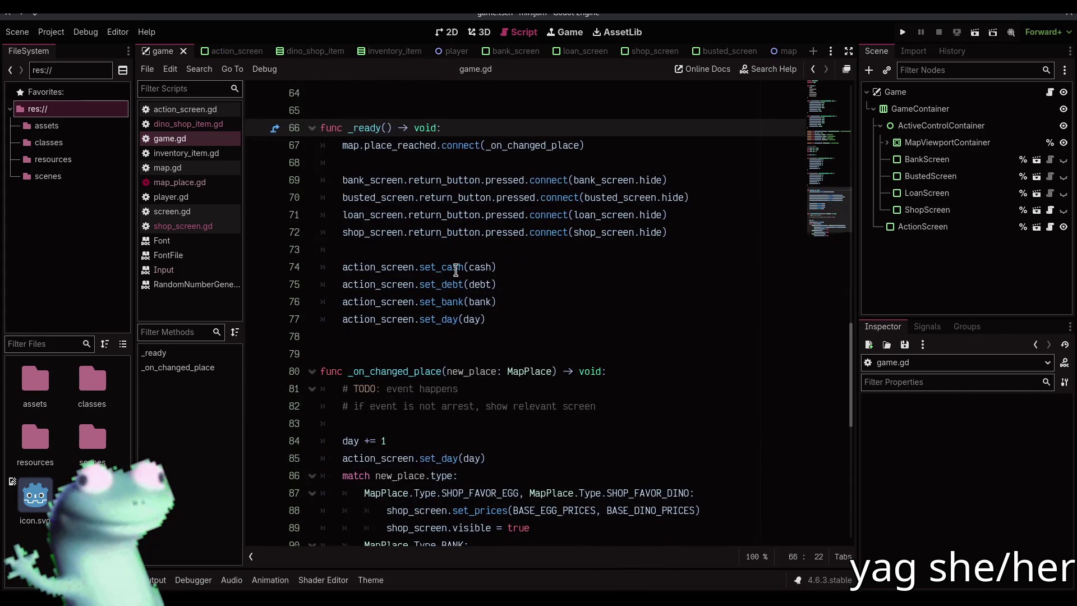
scroll(456, 271, "down", 4)
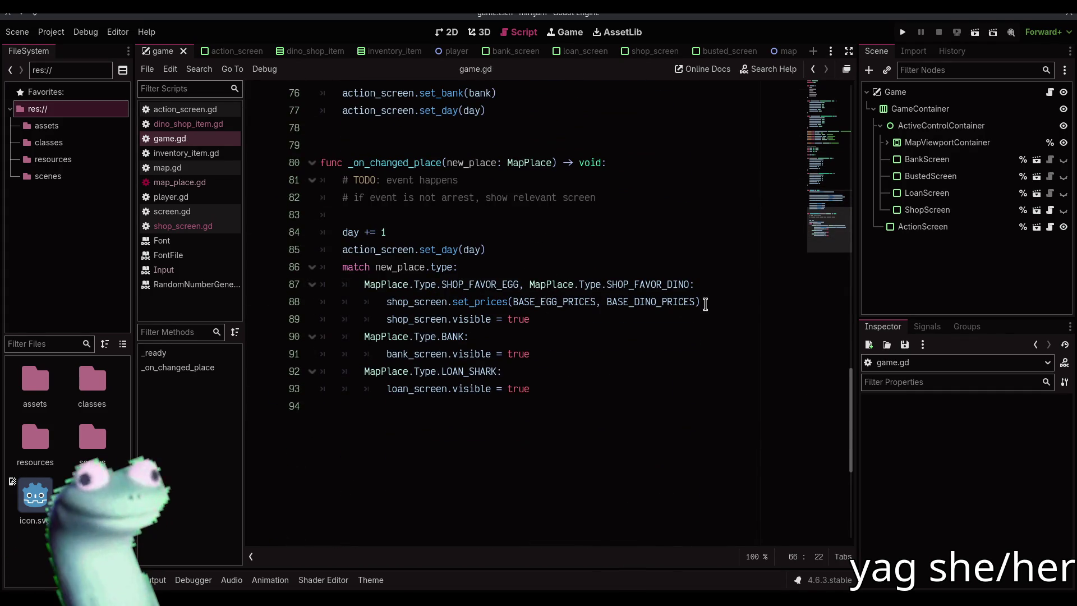
left_click(705, 303)
scroll(700, 308, "up", 8)
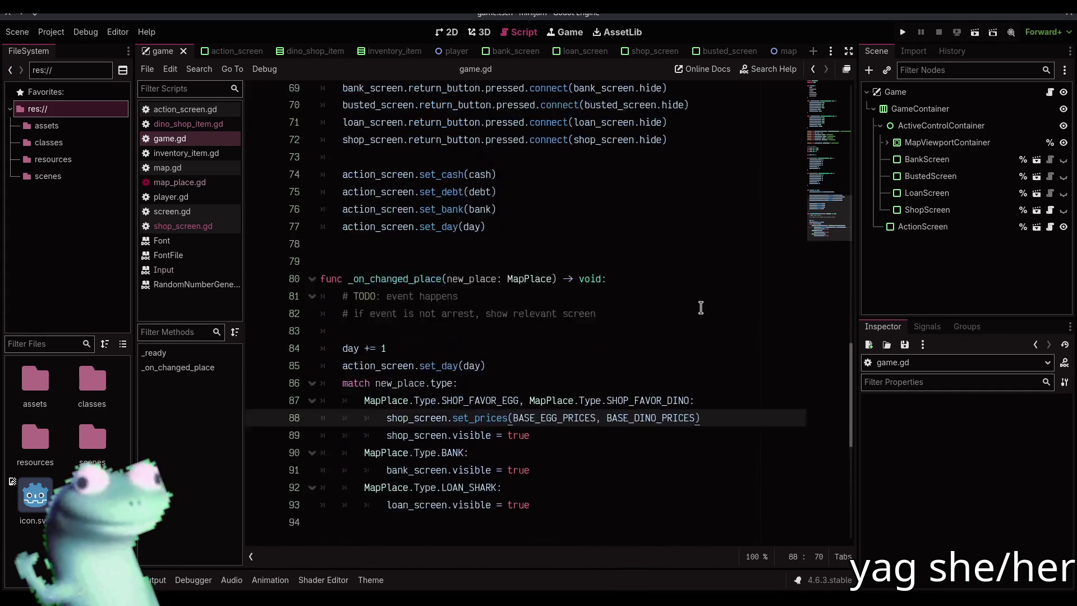
scroll(632, 250, "down", 4)
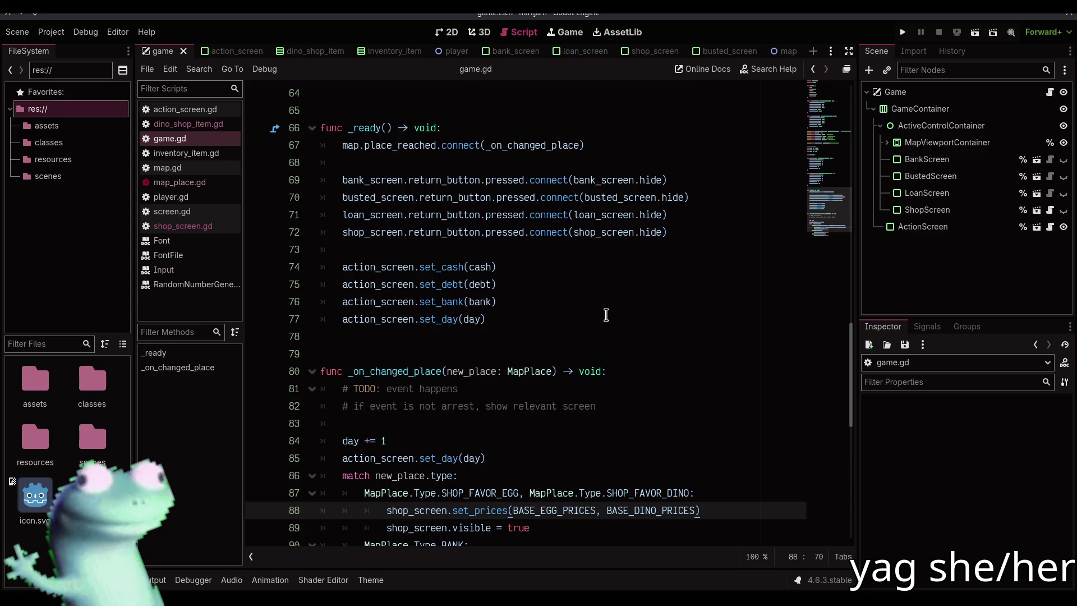
Step: Add a buy_request(egg: bool, dino_type: DinoType) -> void stub containing pass
scroll(606, 315, "down", 6)
left_click(498, 339)
type("func _")
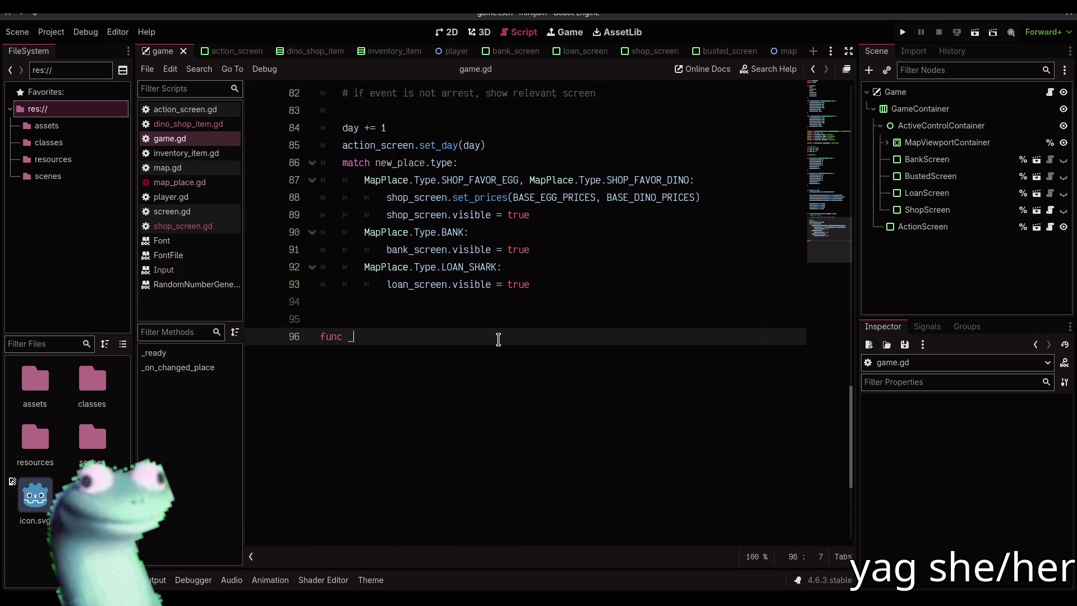
key("BackSpace")
type("buy_request")
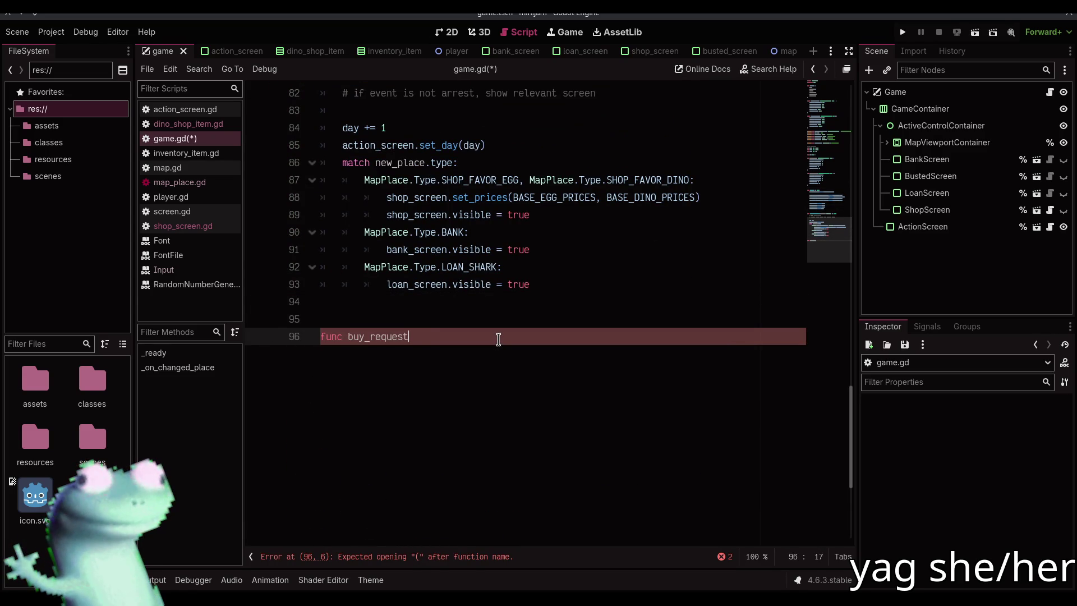
type("(egg: bool, ")
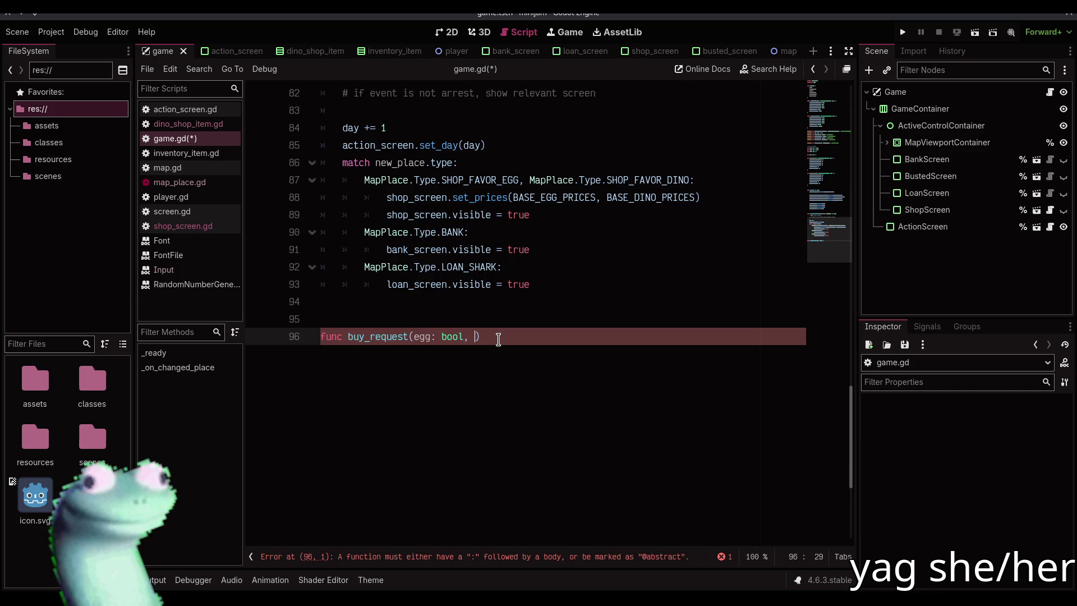
type("dino_type: Di")
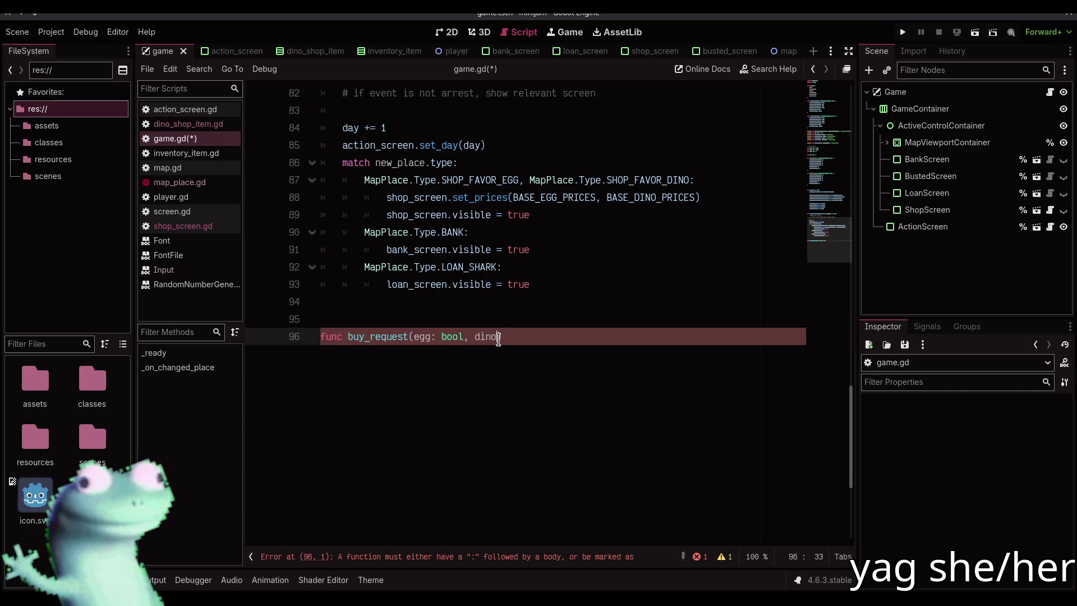
type("noType_")
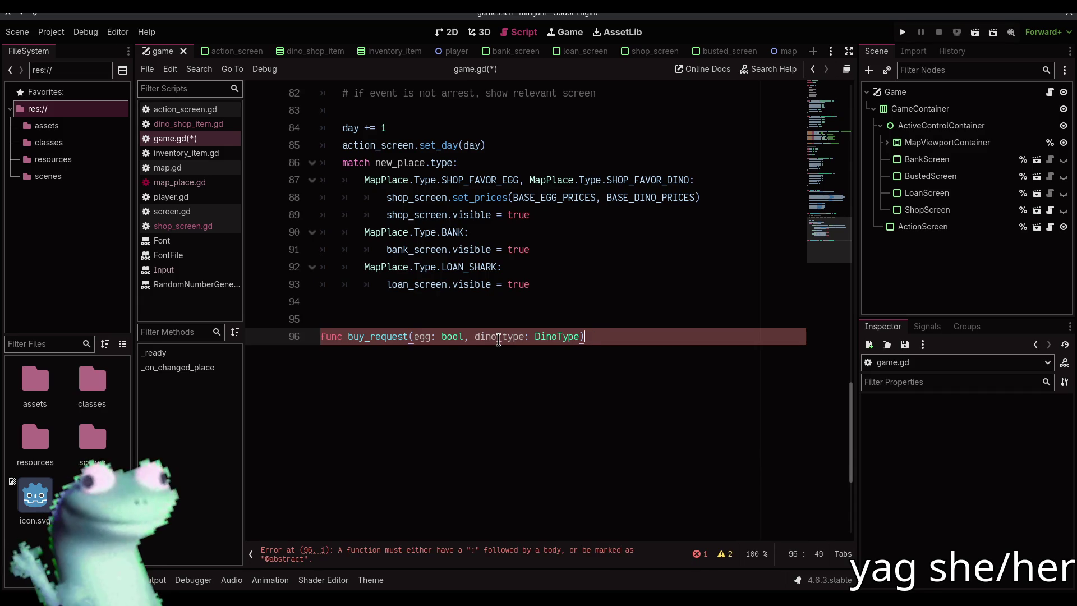
type("void:")
key("Return")
type("pass")
Step: Add a matching sell_request(egg: bool, dino_type: DinoType) -> void stub and save
key("Return")
key("Return")
key("Return")
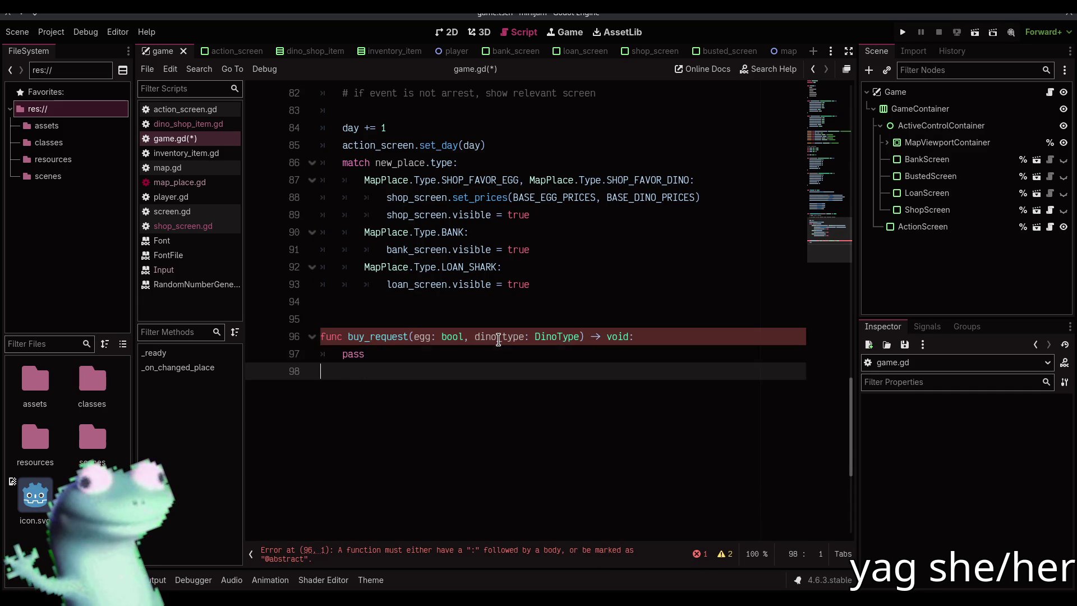
type("func sell_r")
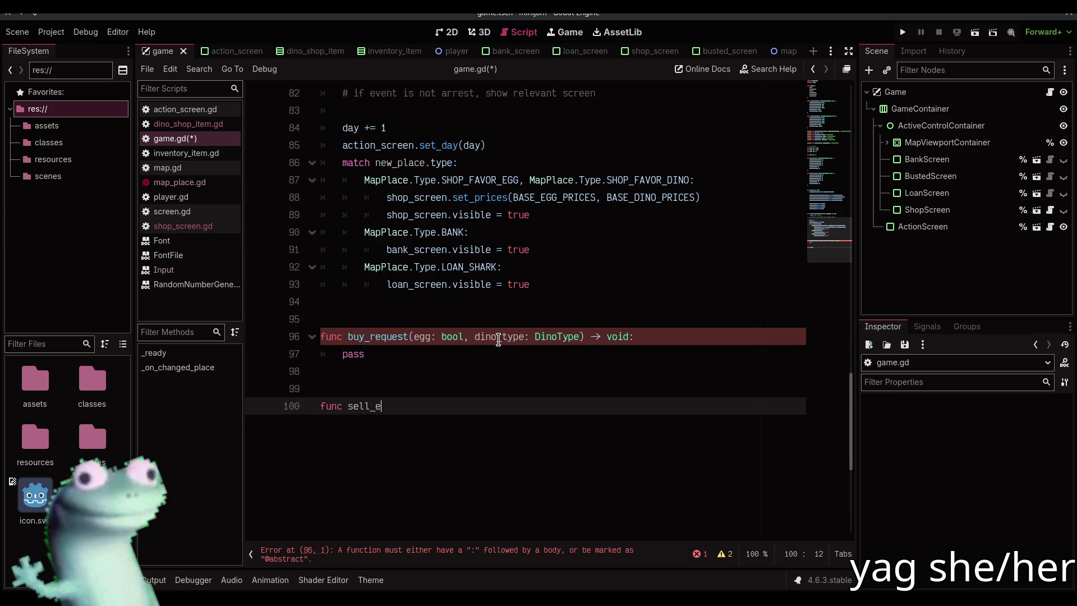
type("equest(egg: bool, ")
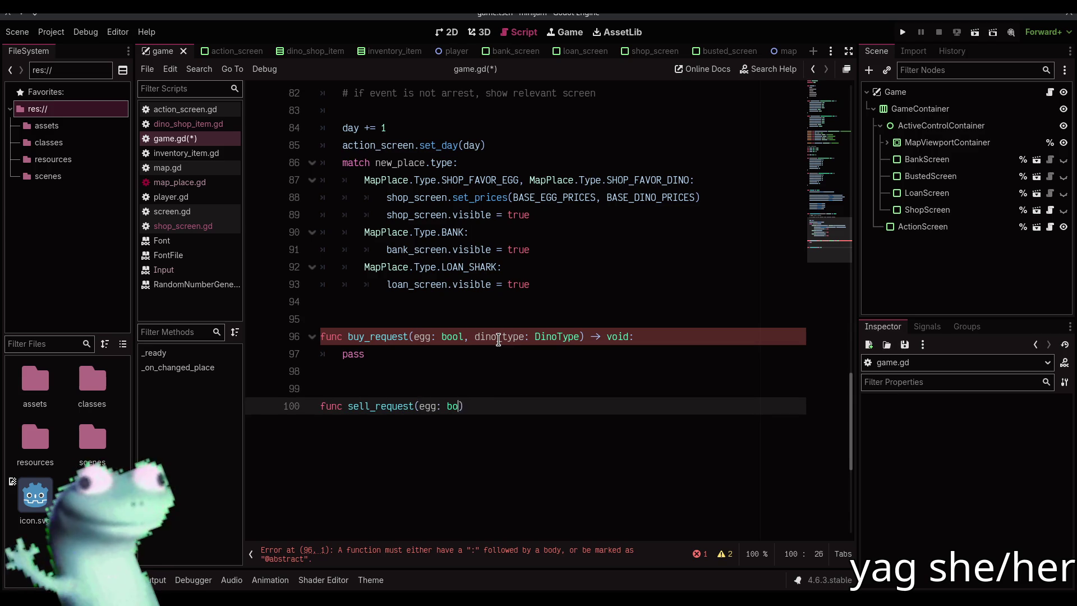
type("dino_type: ")
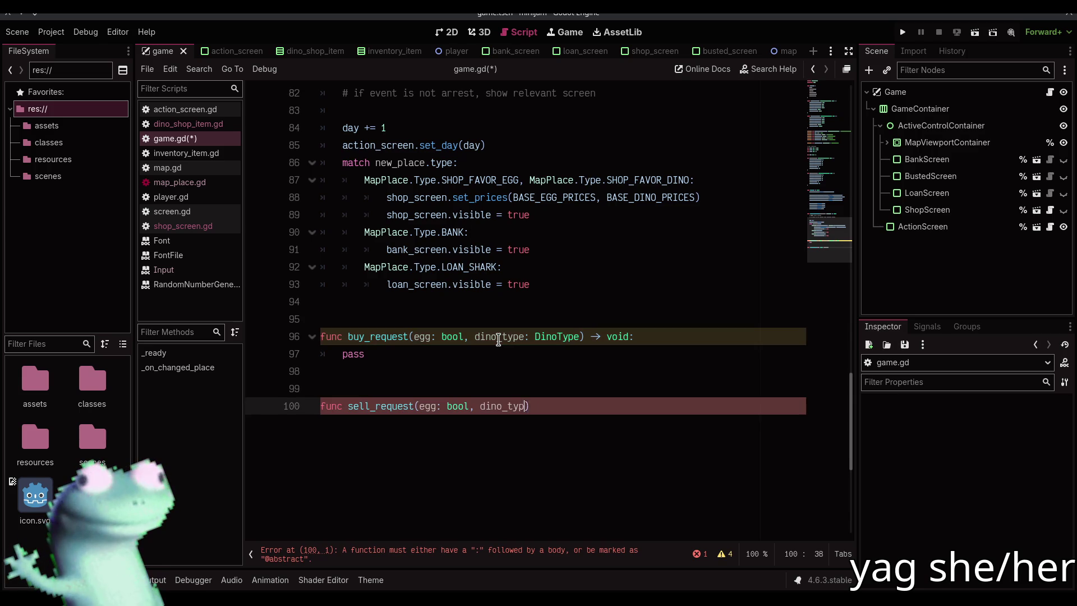
type("DinoTyp")
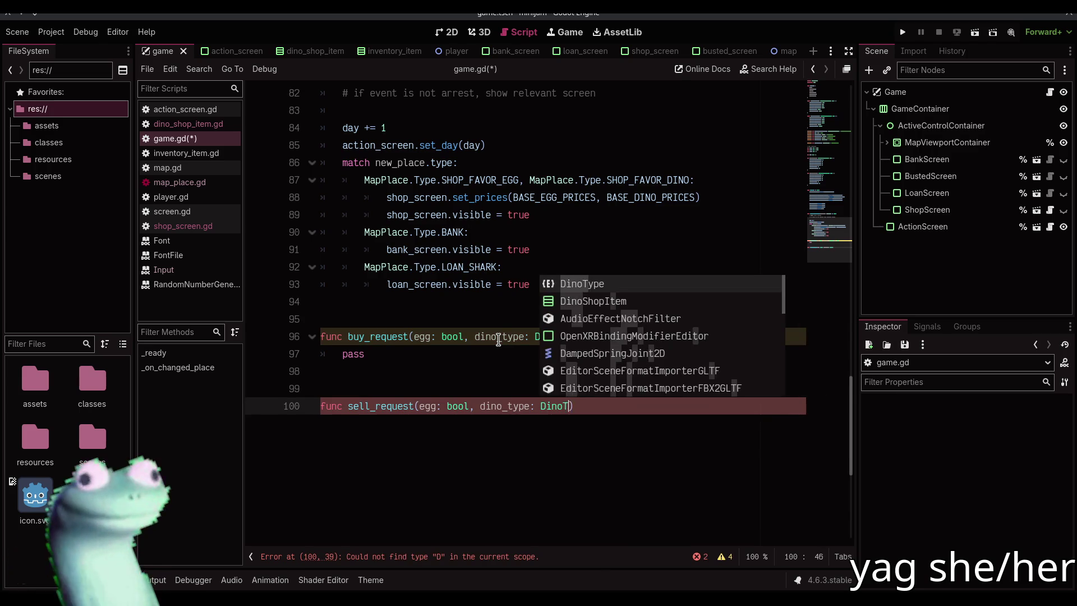
type("e) -> vo")
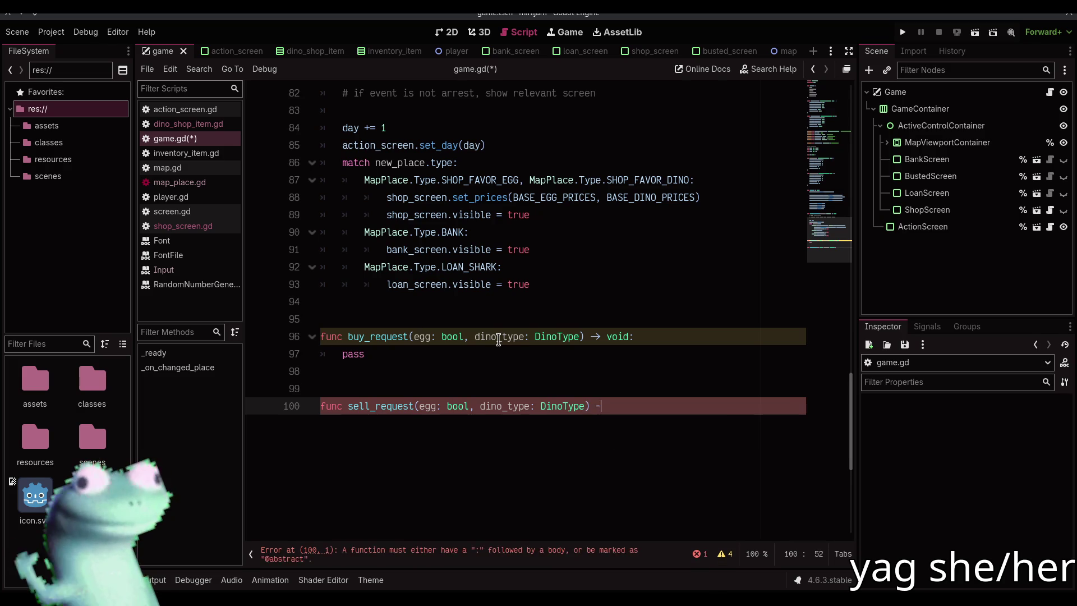
key("Return")
type("pass")
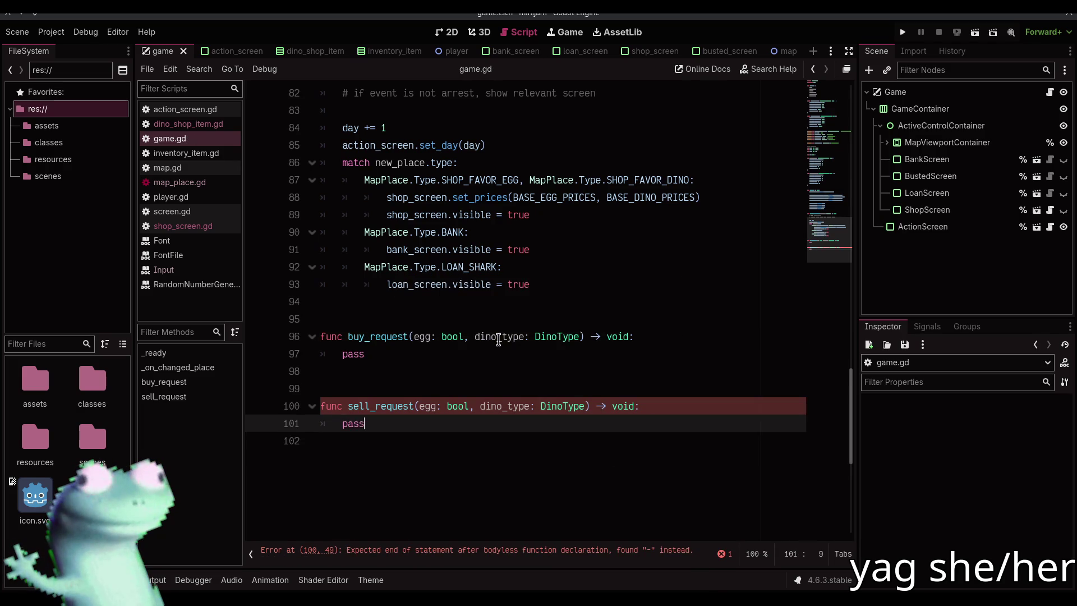
key("ctrl+s")
left_click(467, 354)
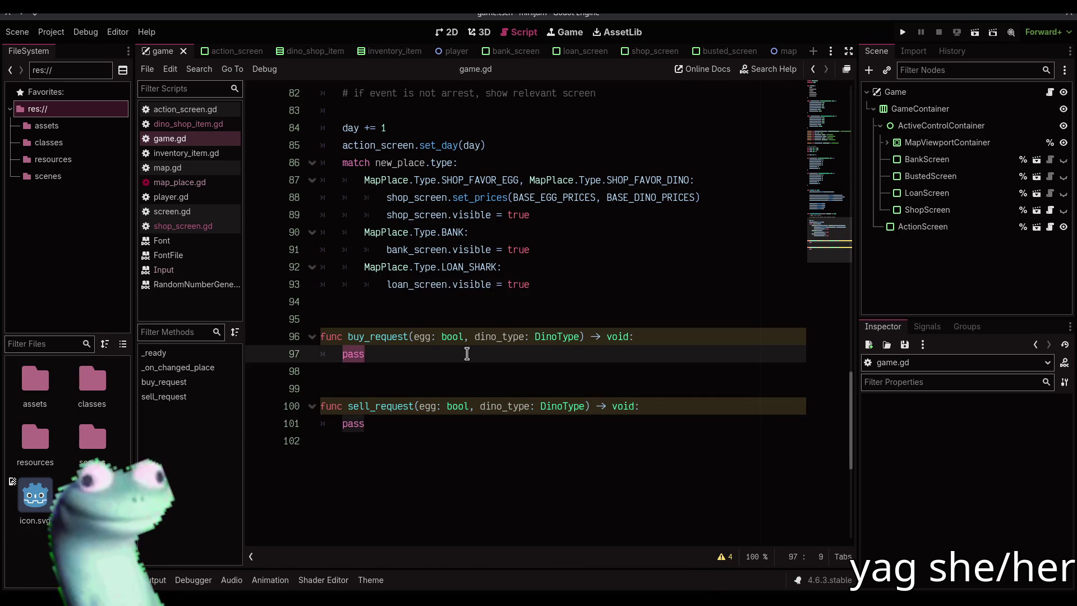
Step: Declare var current_shop_egg_price: Dictionary[DinoType, int] = {} below dino_inventory
scroll(466, 353, "up", 1)
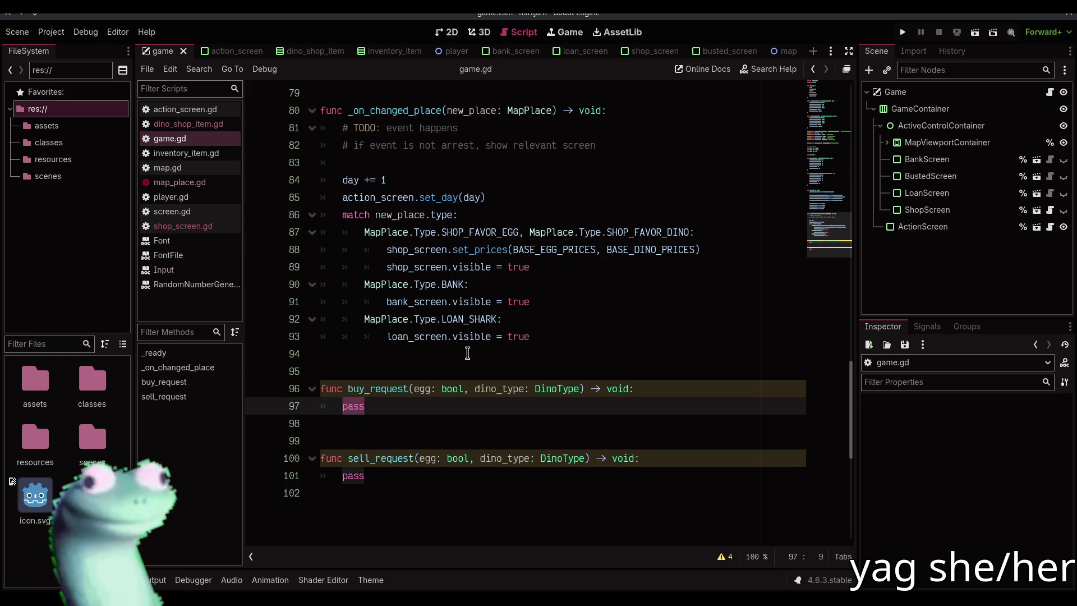
scroll(466, 353, "up", 14)
scroll(418, 312, "down", 10)
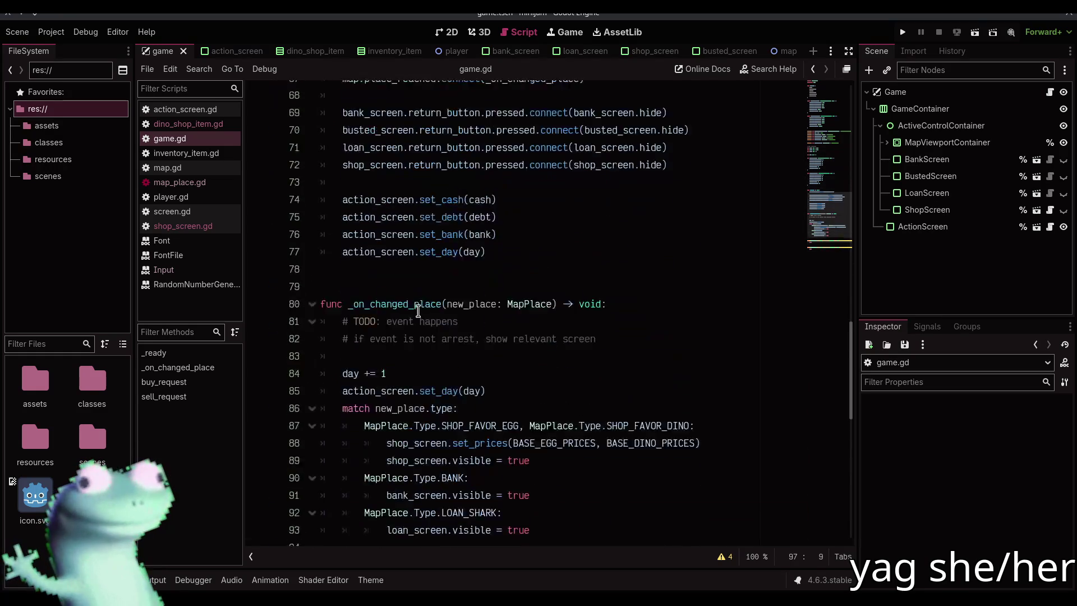
scroll(417, 311, "down", 5)
scroll(410, 316, "up", 14)
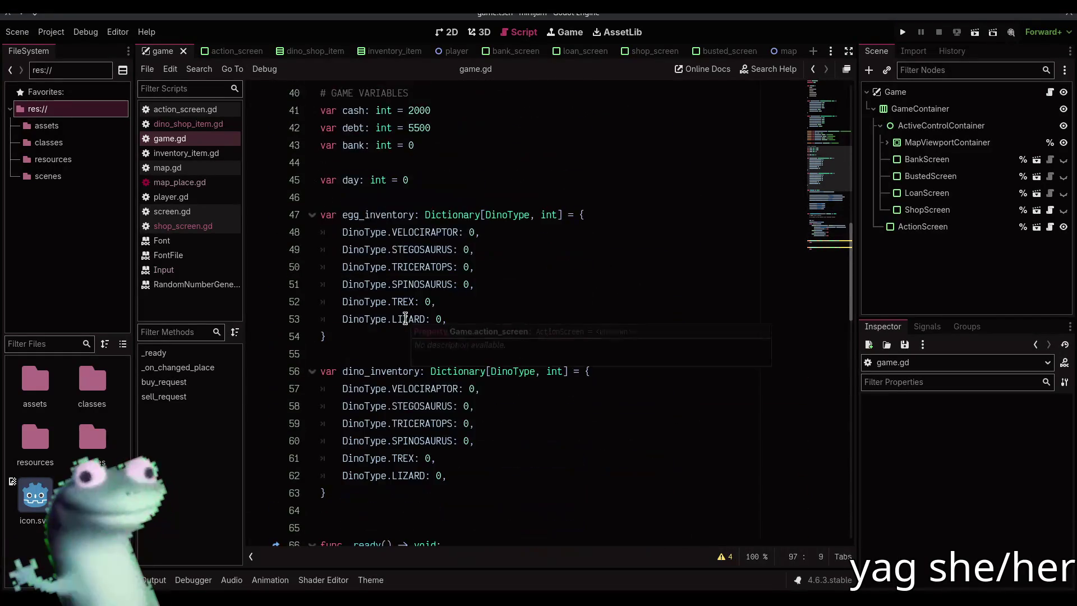
scroll(405, 318, "down", 6)
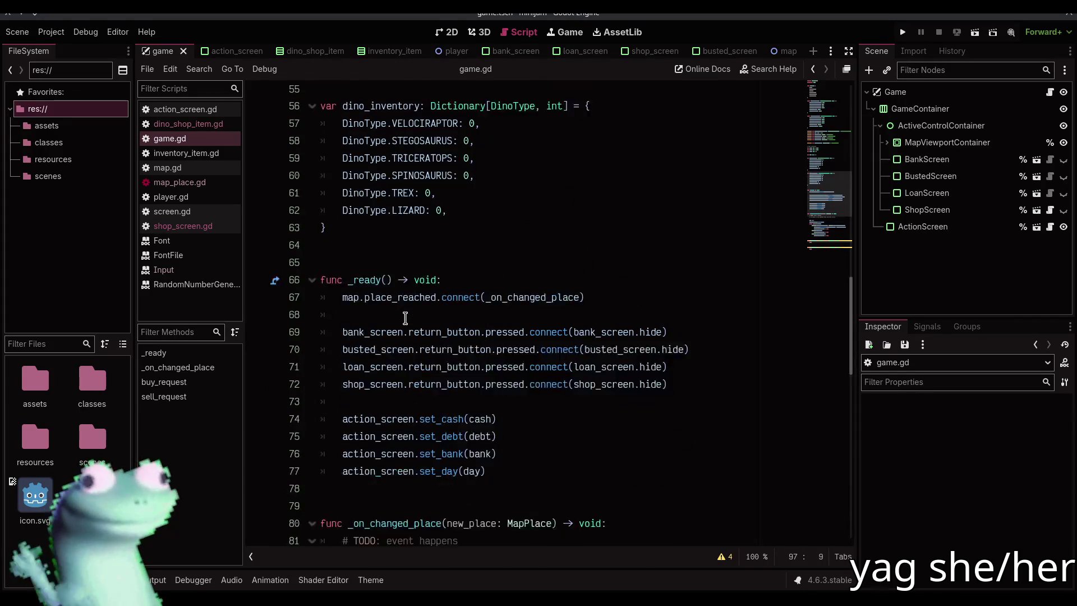
scroll(407, 320, "up", 5)
scroll(365, 269, "down", 5)
left_click(354, 237)
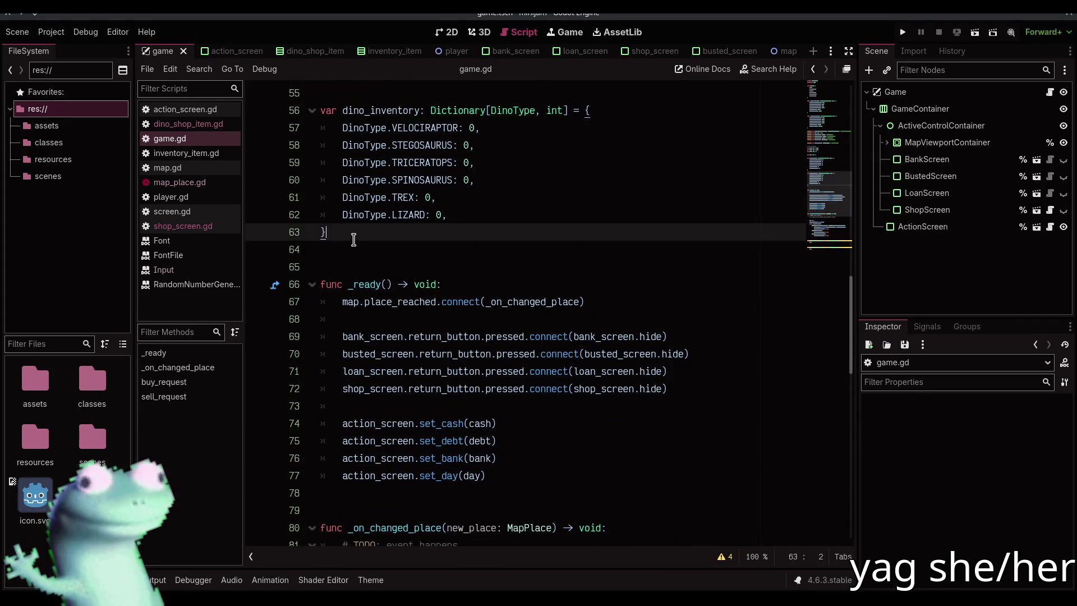
key("Return")
key("Return")
type("var current_shop_e")
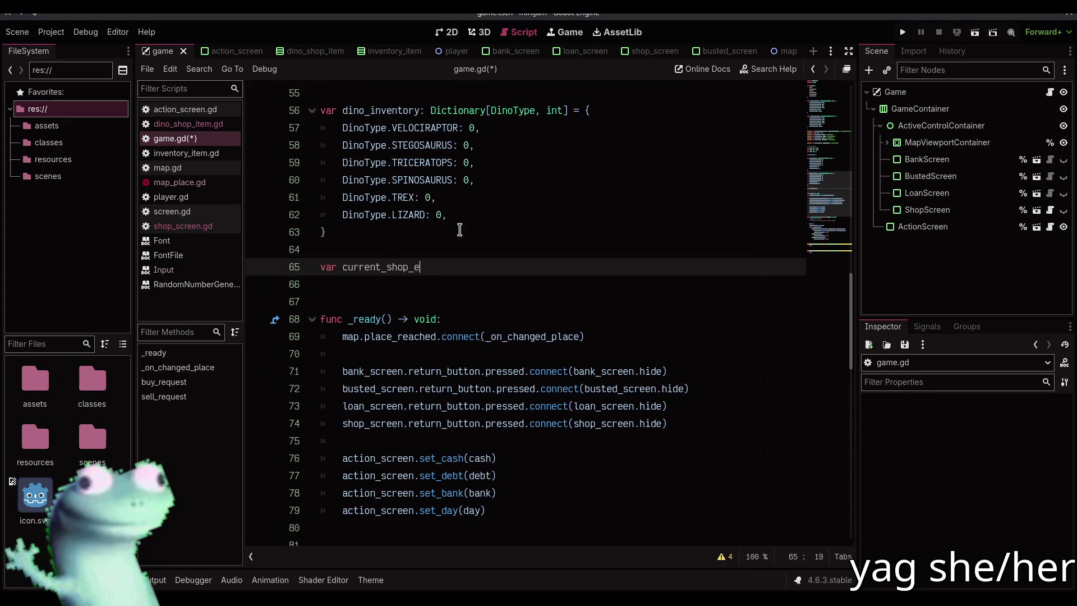
type("gg_price")
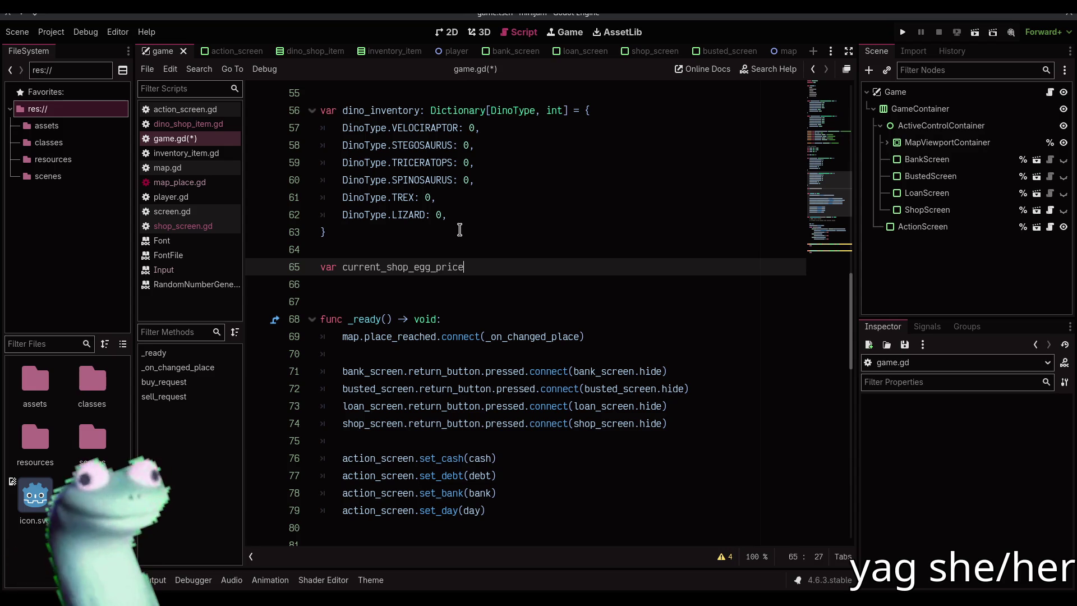
type("ctionary[DinoType, int")
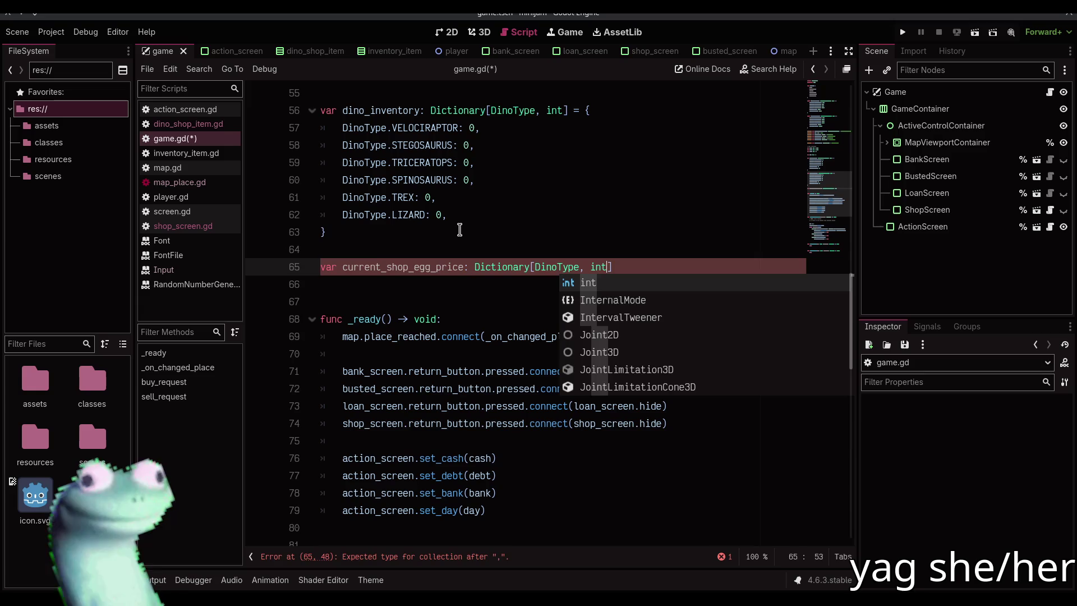
type("] = {}")
key("Return")
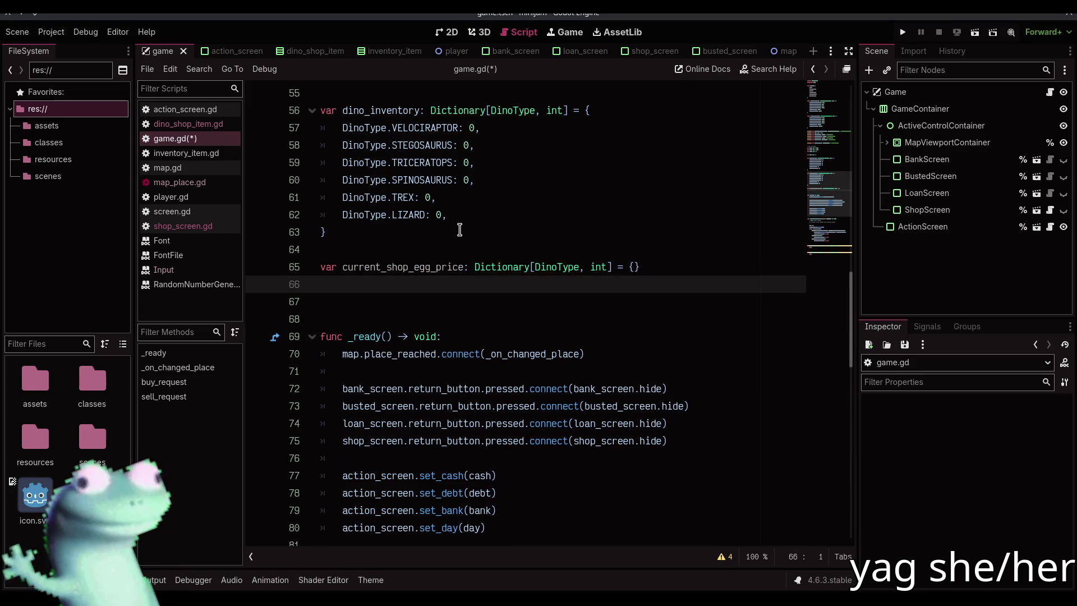
Step: Add the matching empty current_shop_dino_price dictionary and save the script
type("var cur")
type("rent_sh")
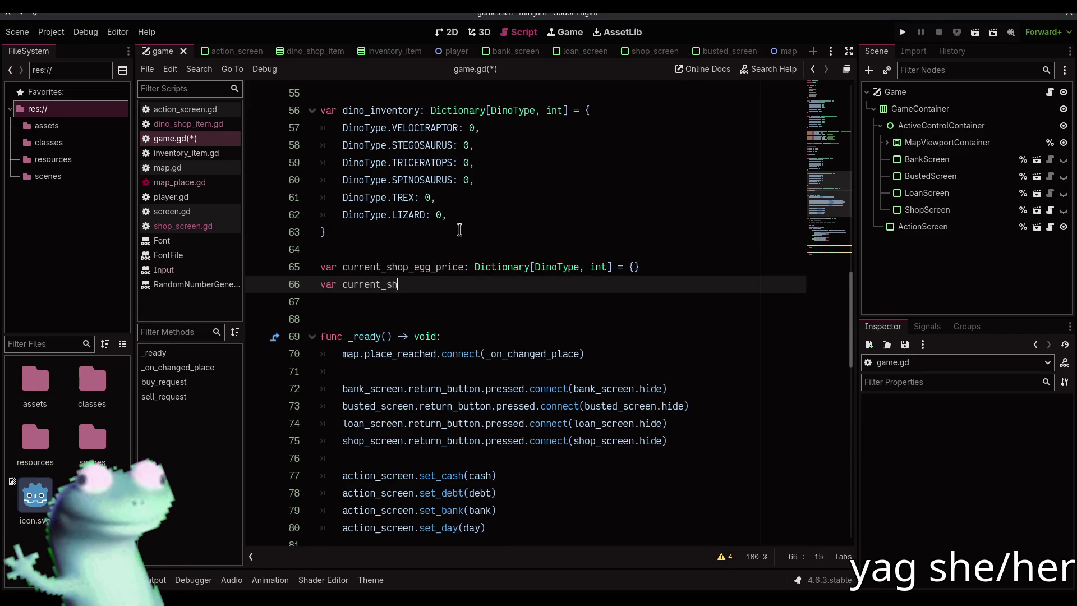
type("no")
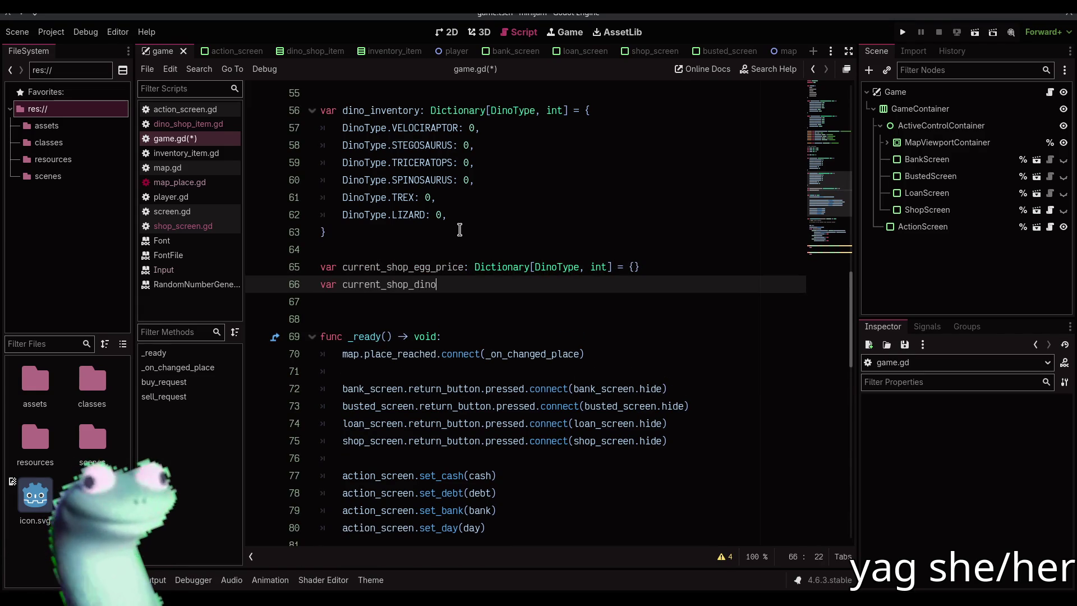
type("_priocictionary[Dino")
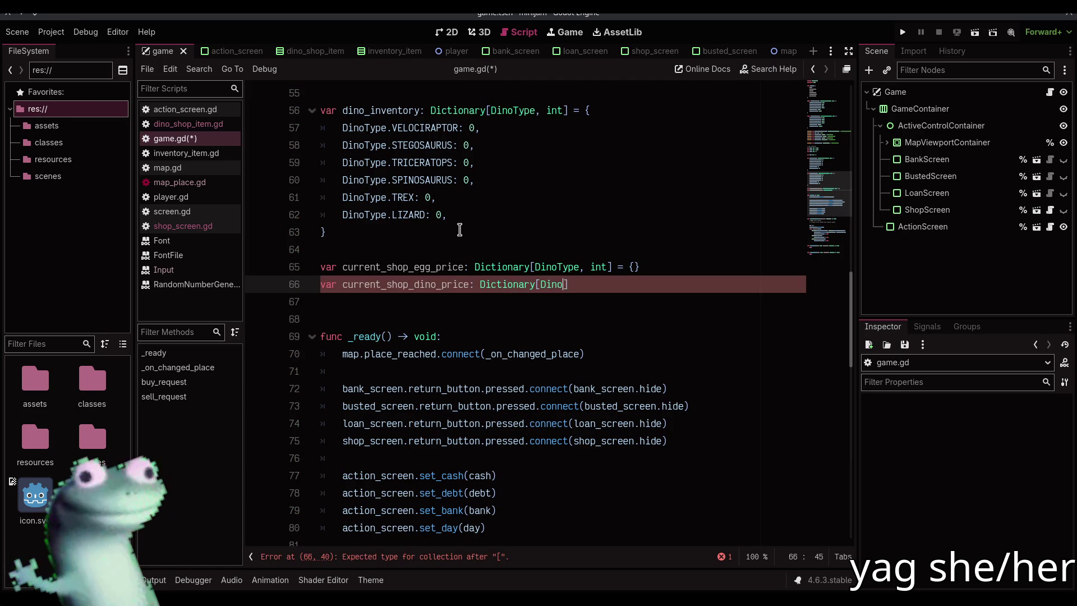
type("Type, int]")
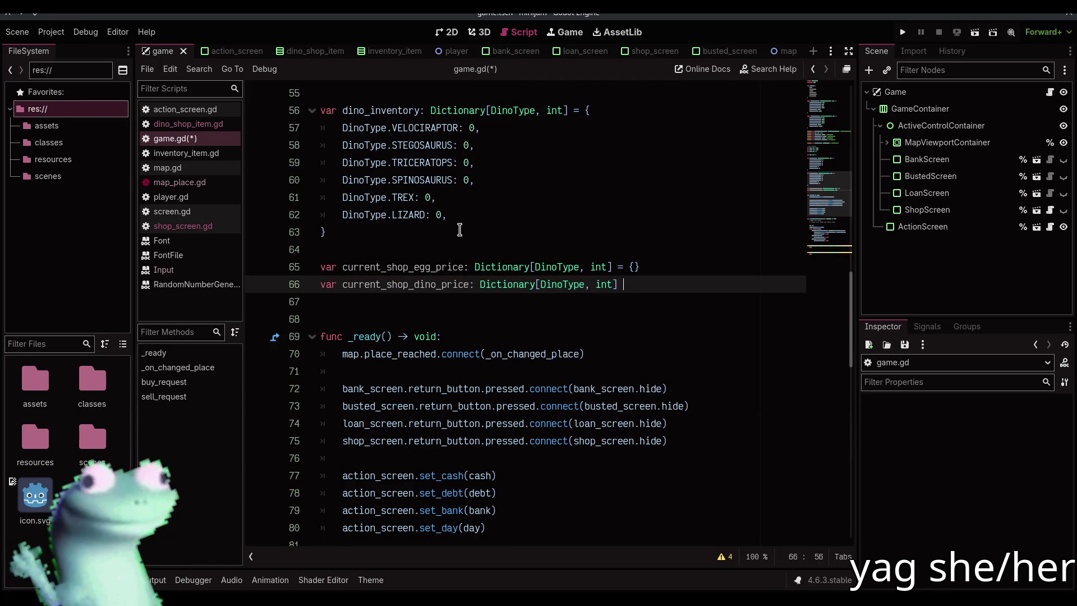
key("Left")
key("Left")
key("End")
key("ctrl+s")
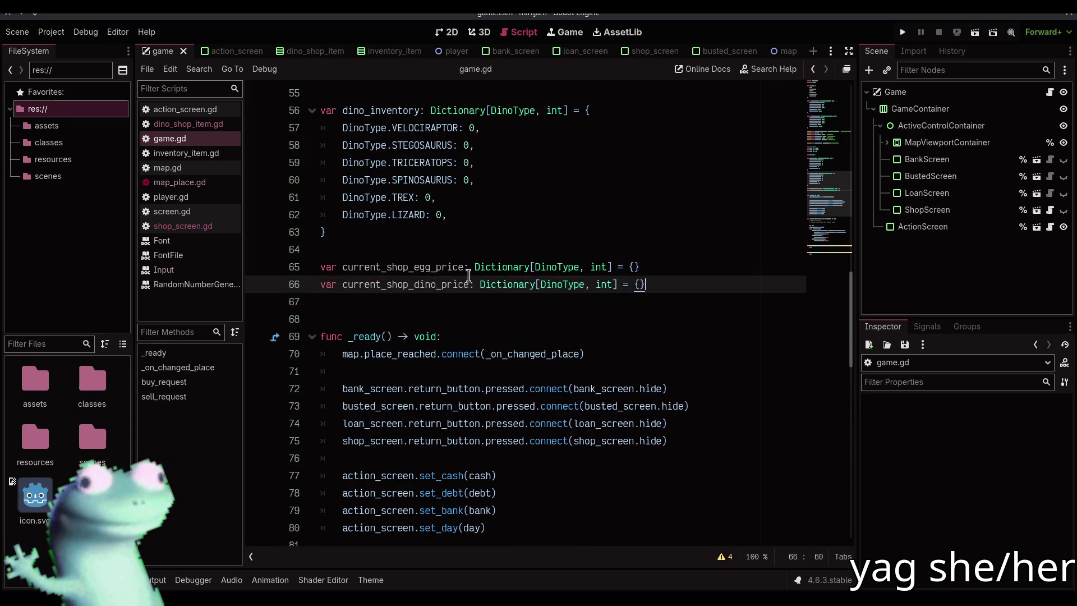
scroll(480, 282, "down", 7)
scroll(481, 282, "down", 3)
left_click(708, 182)
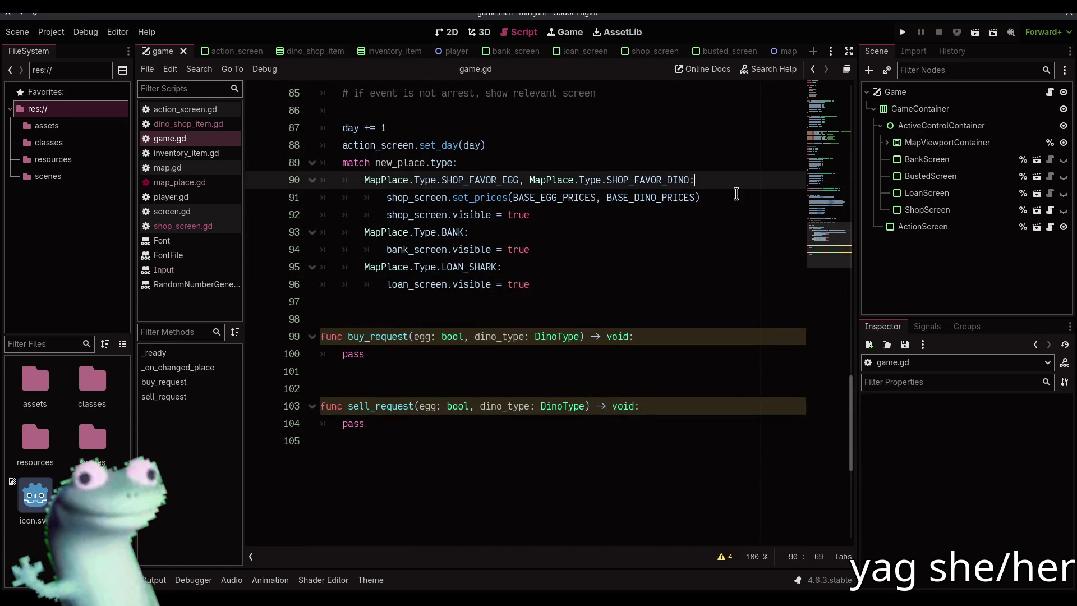
Step: Add current_shop_egg_price and current_shop_dino_price lines inside the shop case
key("Return")
type("curre")
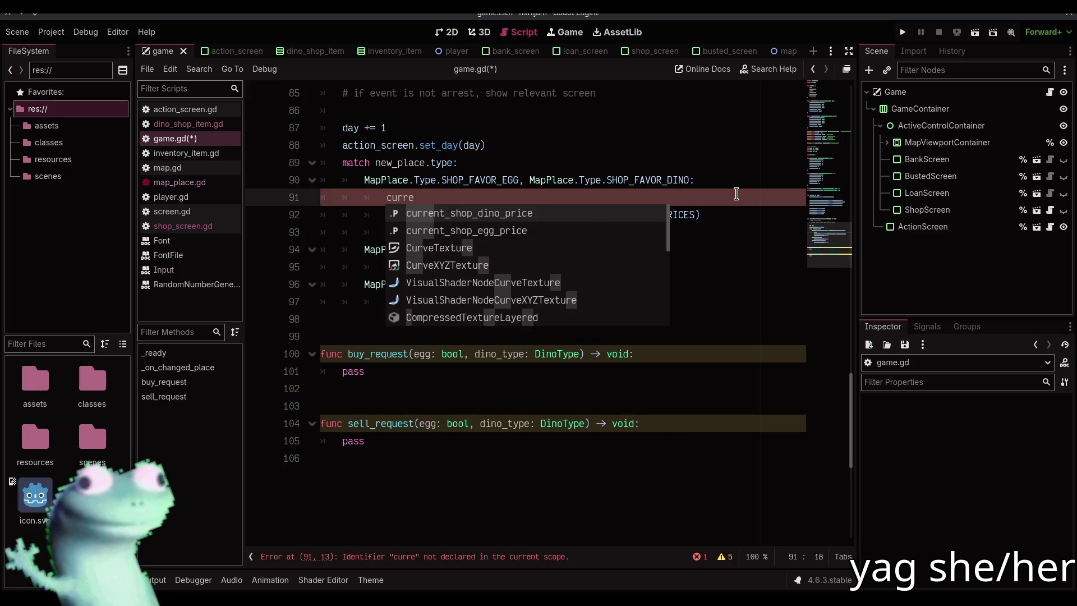
key("Return")
key("ctrl+shift+d")
key("Home")
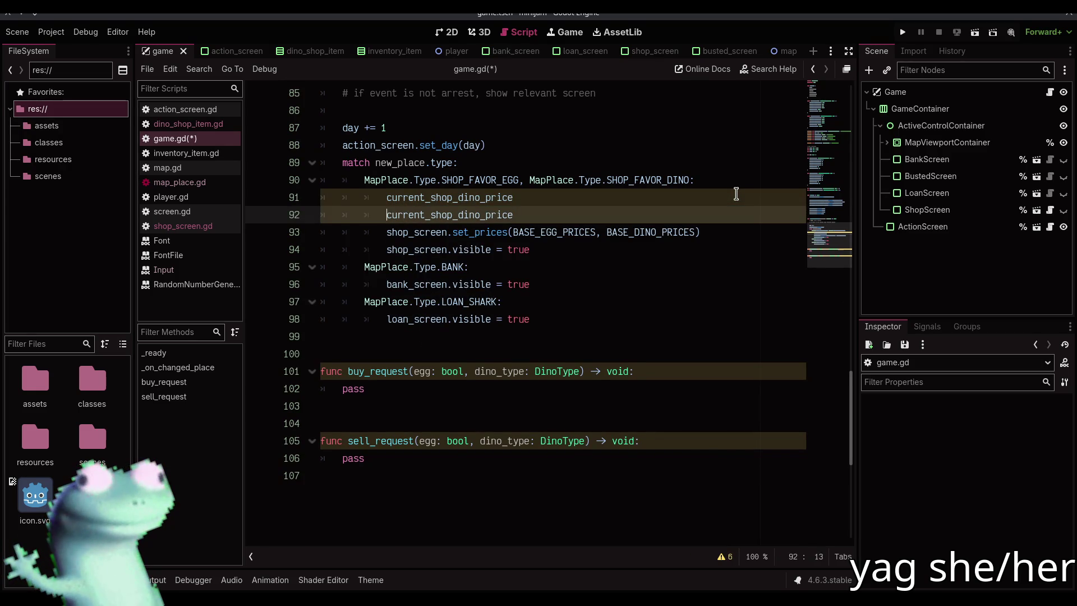
key("BackSpace")
key("BackSpace")
key("BackSpace")
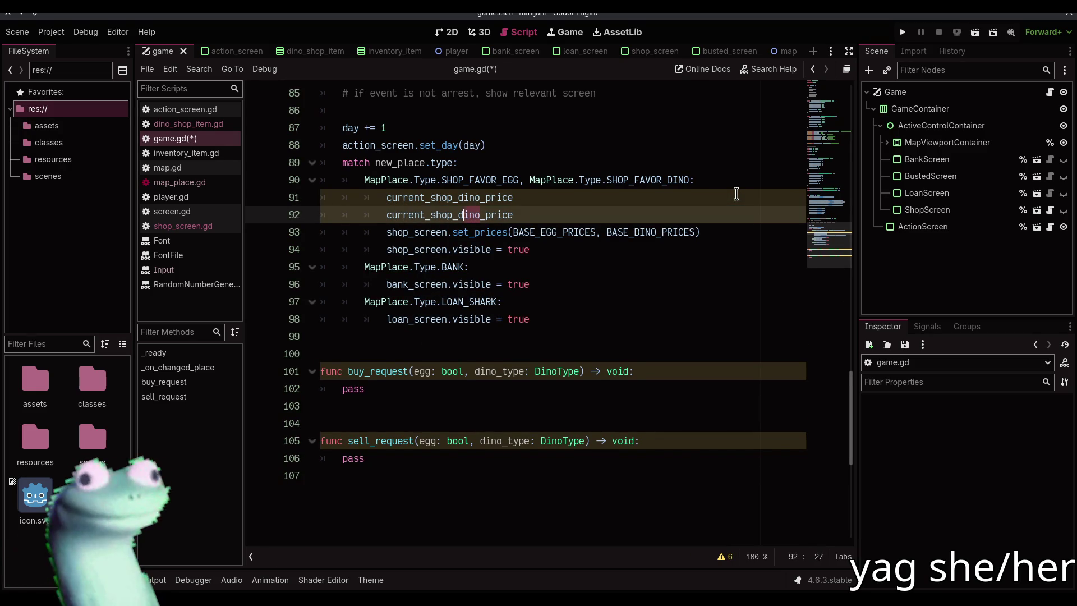
type("egg")
key("Up")
key("alt+Down")
key("Up")
key("End")
Step: Assign BASE_EGG_PRICES and BASE_DINO_PRICES to the egg and dino shop price variables
type("=")
type("BA")
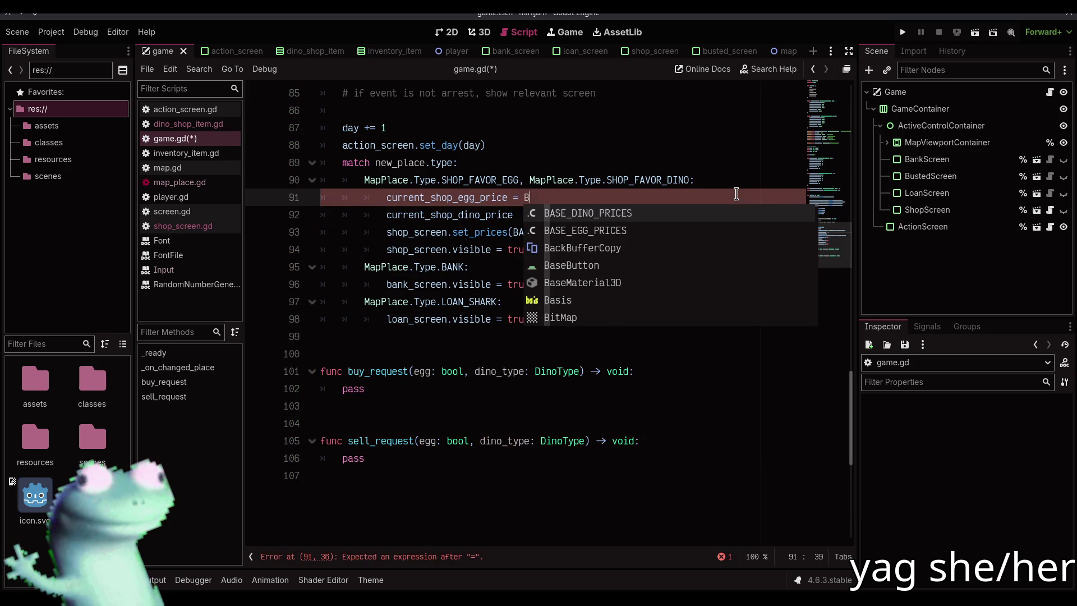
key("Down")
key("Return")
key("Down")
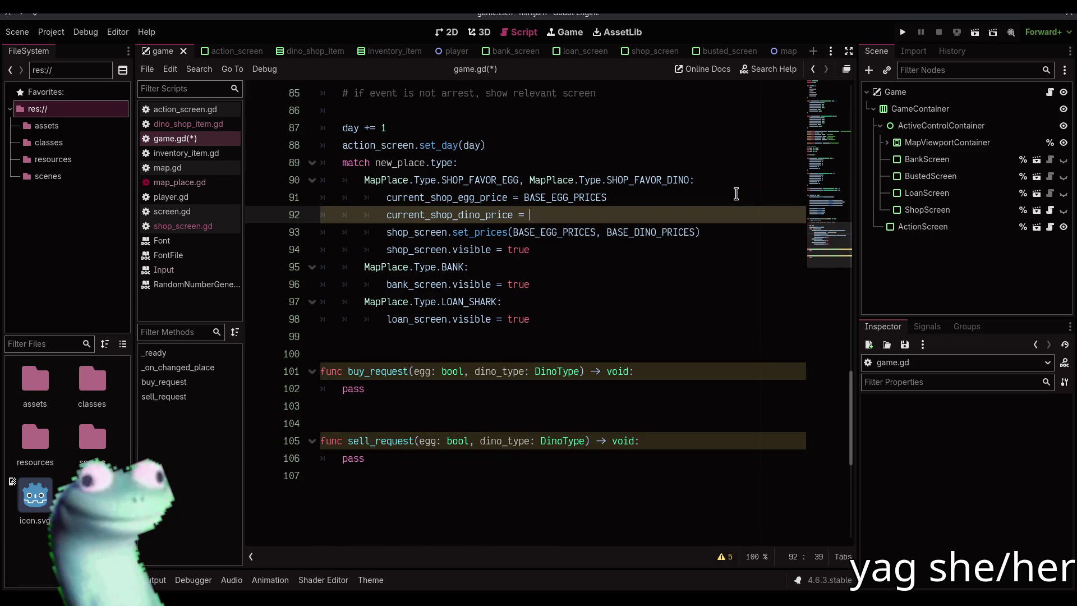
type("BA")
key("Return")
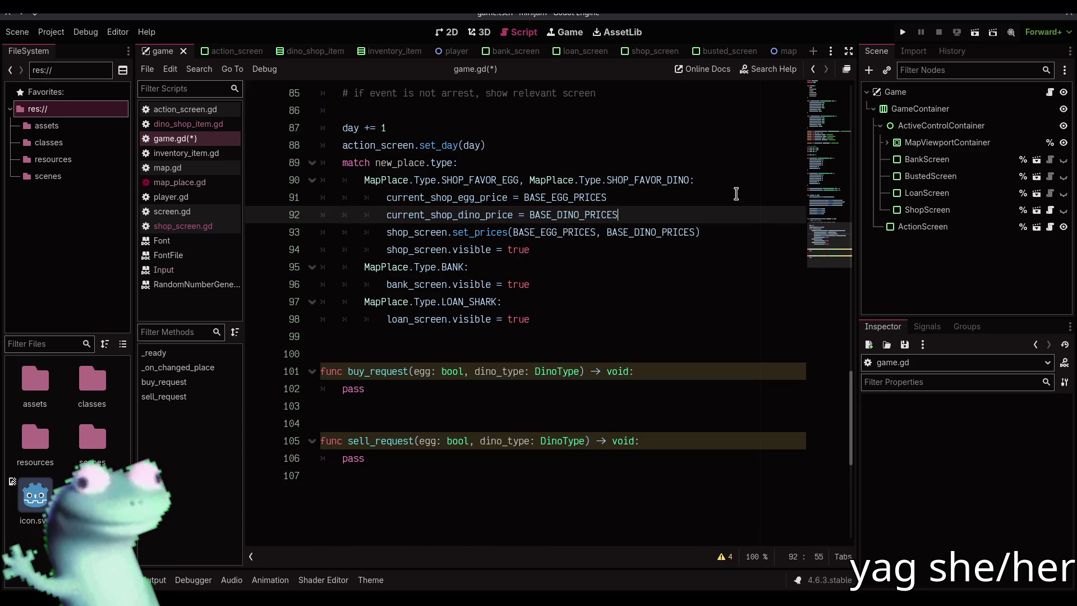
Step: Replace the set_prices arguments with current_shop_egg_price and current_shop_dino_price
double_click(454, 197)
key("ctrl+c")
double_click(552, 232)
key("ctrl+v")
left_click(488, 216)
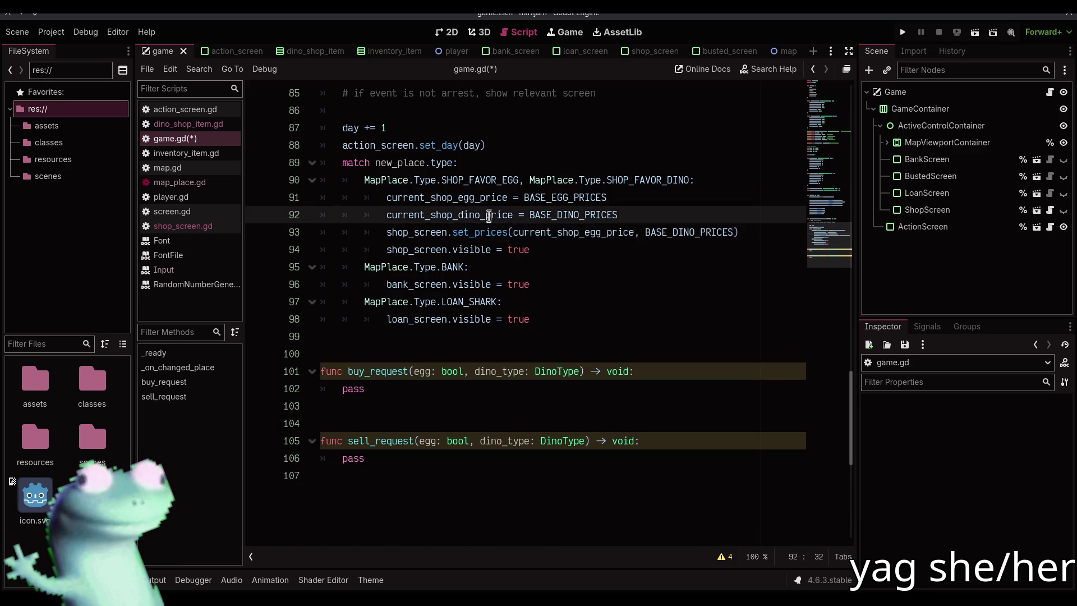
double_click(488, 217)
key("ctrl+c")
double_click(685, 232)
key("ctrl+v")
double_click(603, 394)
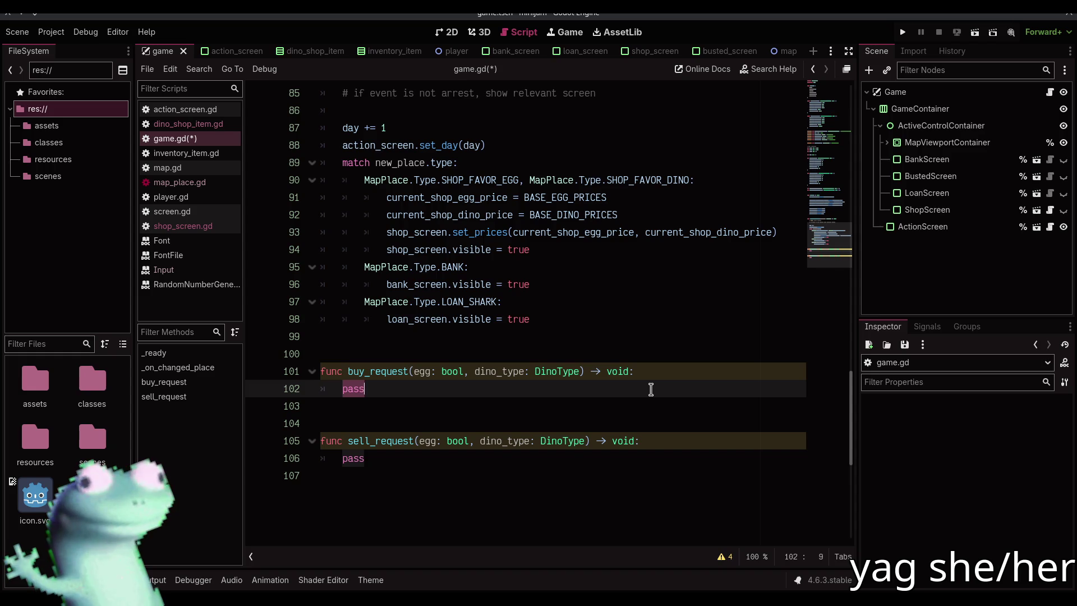
Step: Save, then replace pass with var price := current_shop_egg_price if egg else current_shop_dino_price
key("ctrl+s")
scroll(651, 389, "up", 3)
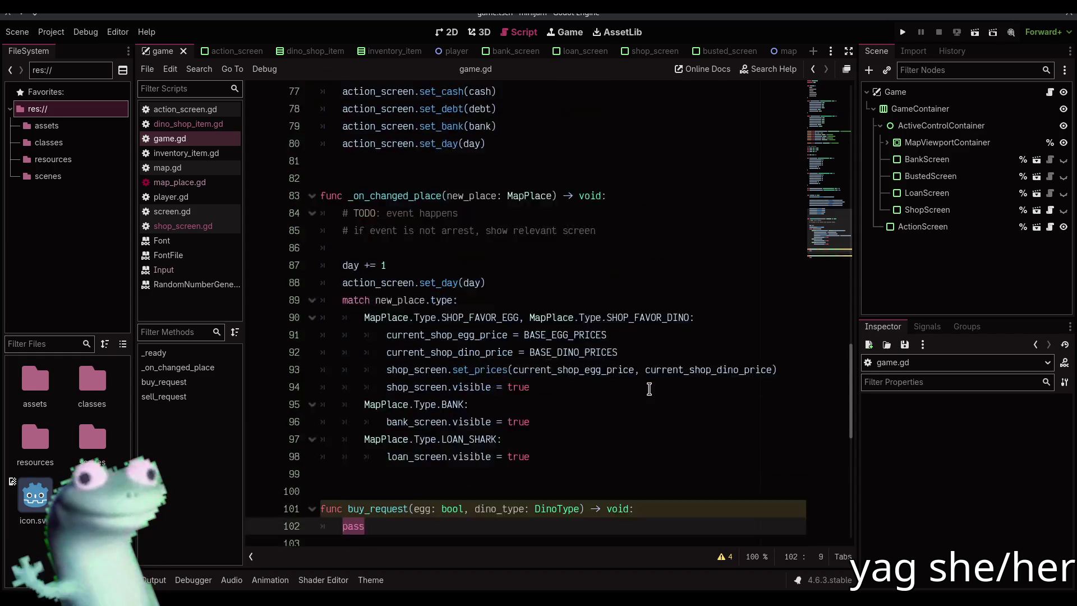
scroll(650, 389, "down", 5)
type("if cash < ")
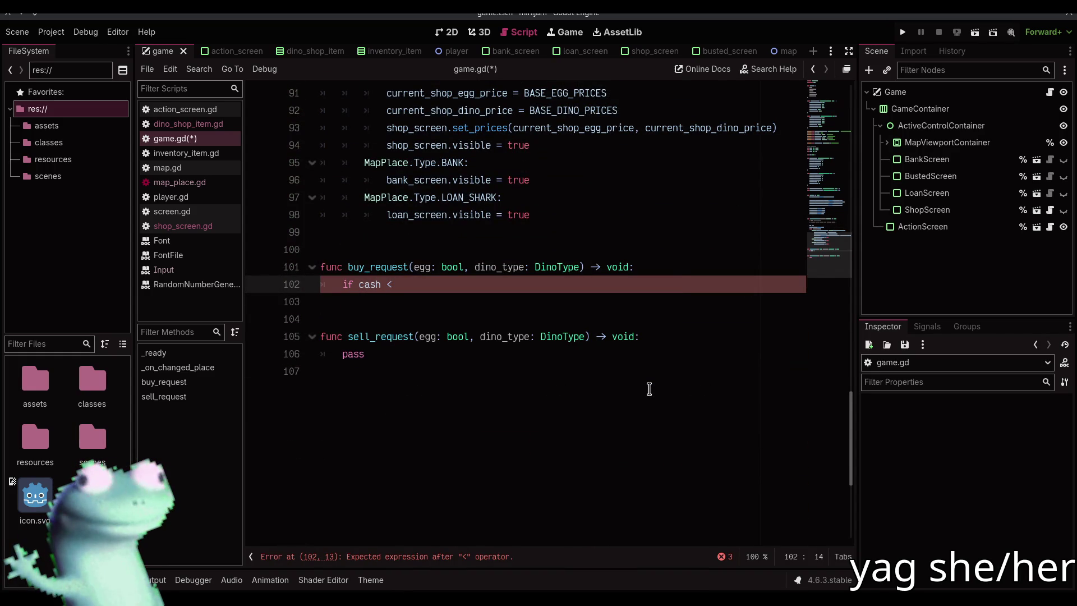
type("curren")
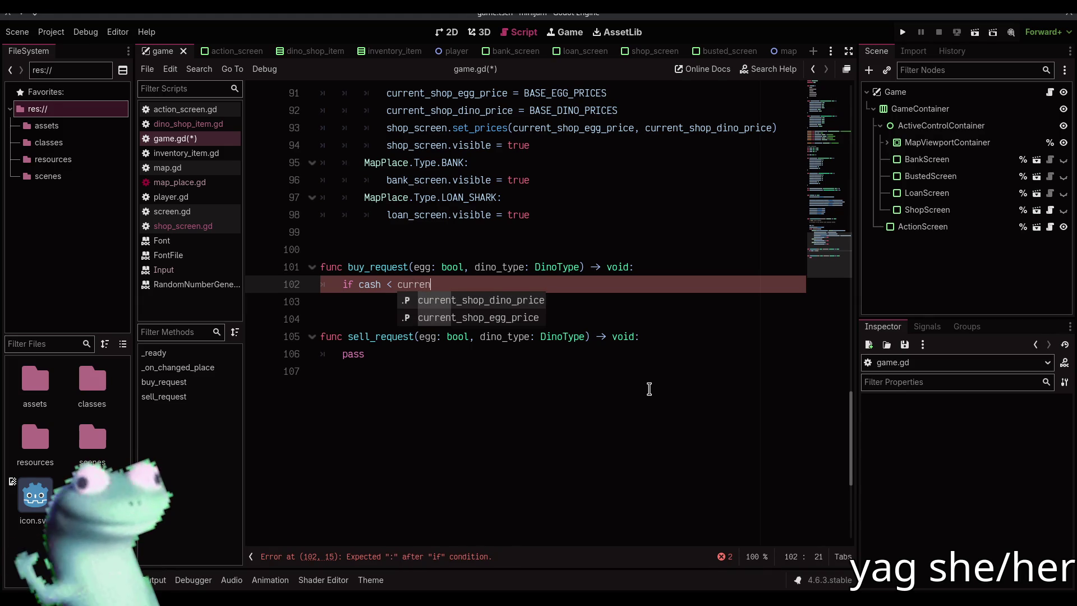
key("BackSpace")
key("BackSpace")
key("BackSpace")
key("Return")
type("var price := ")
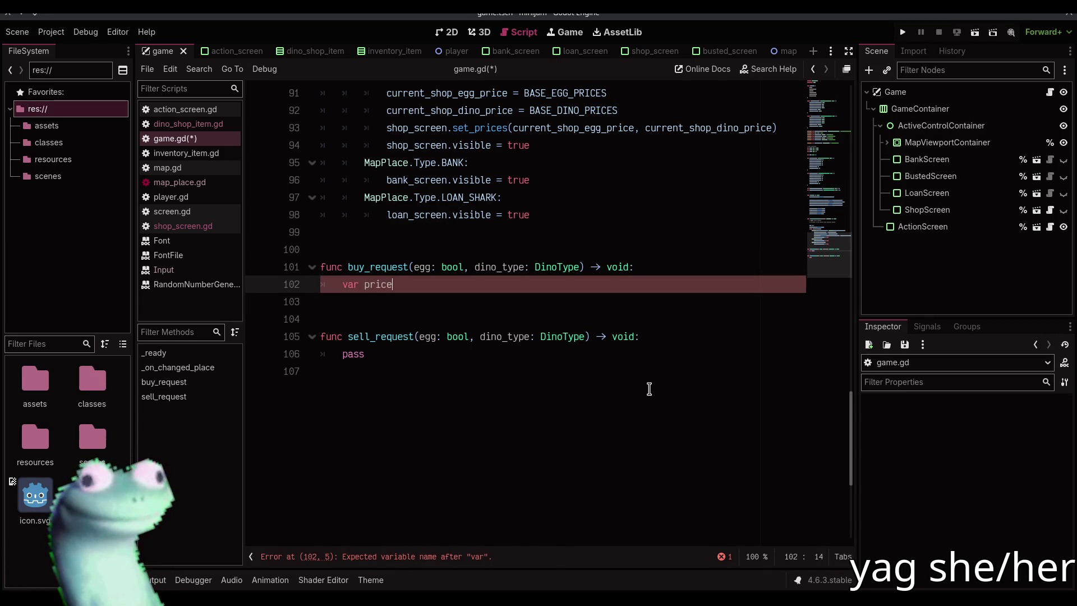
type("curre")
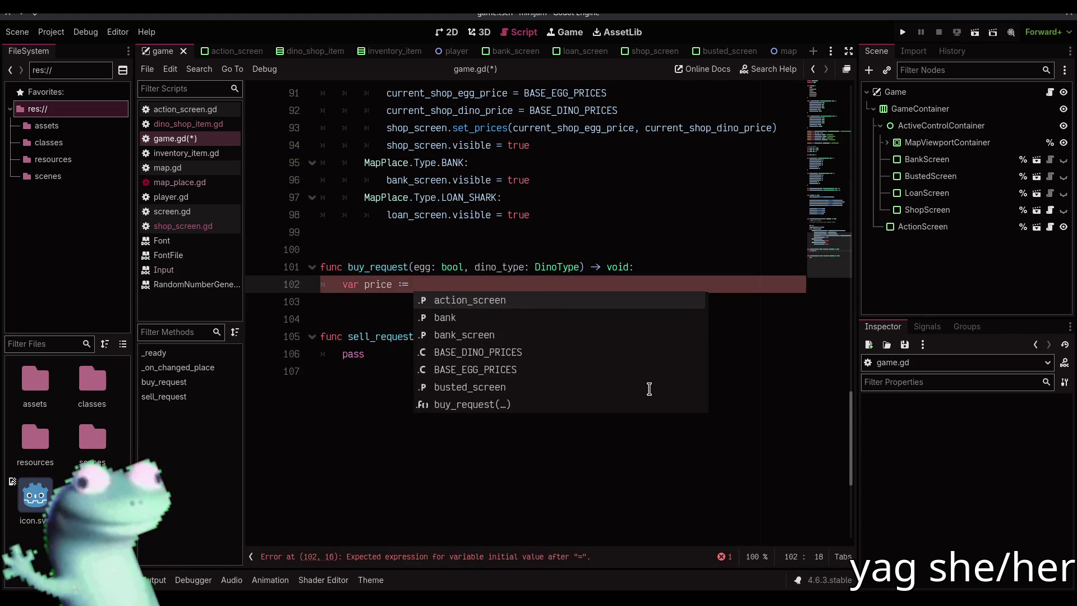
key("Down")
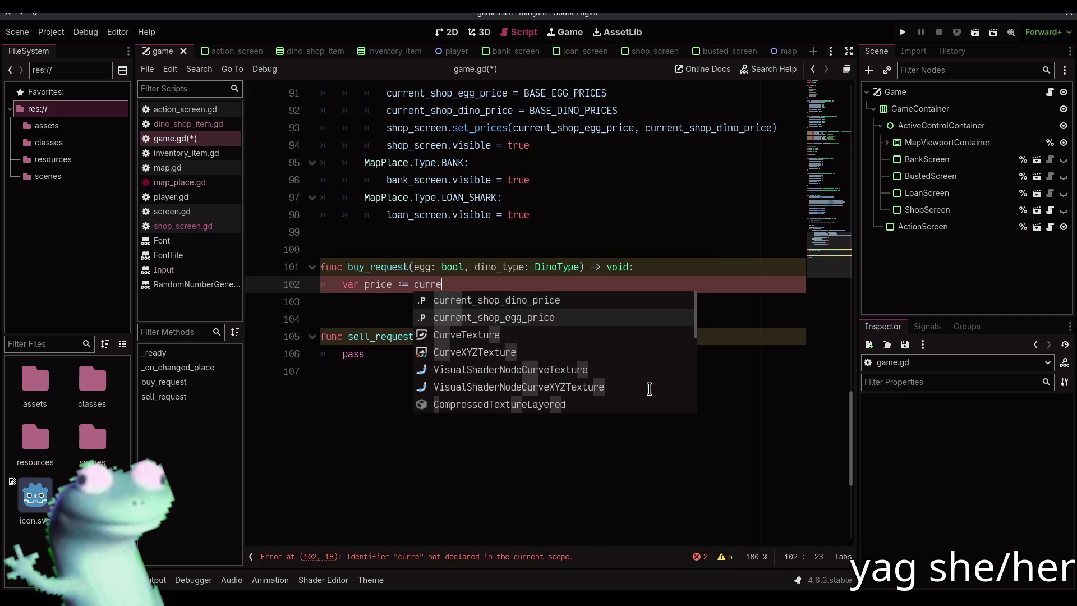
key("Return")
type("ice if egg else cu")
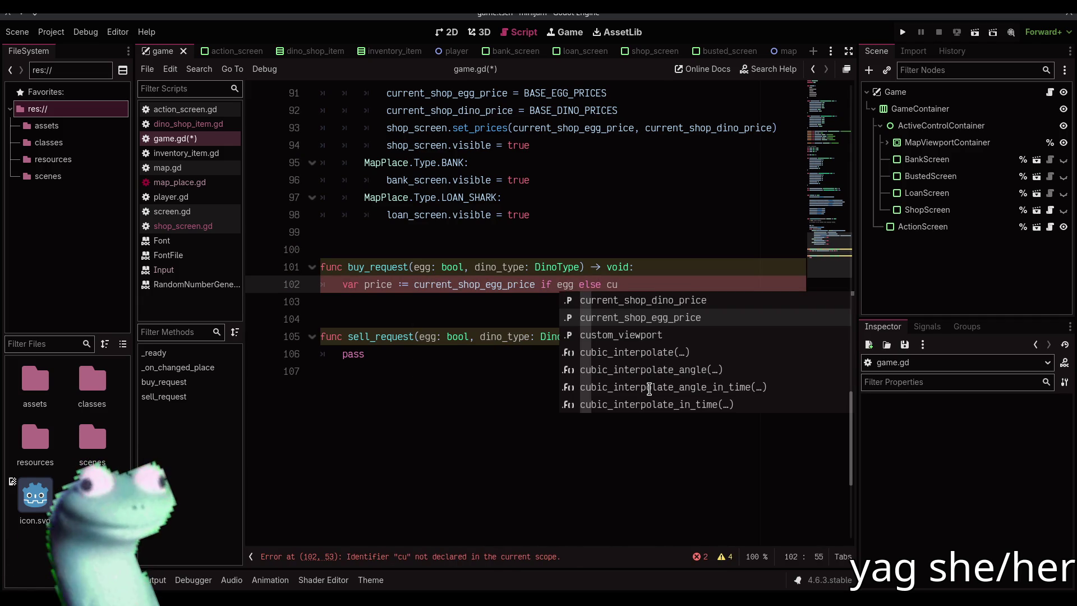
key("Down")
key("Return")
key("Return")
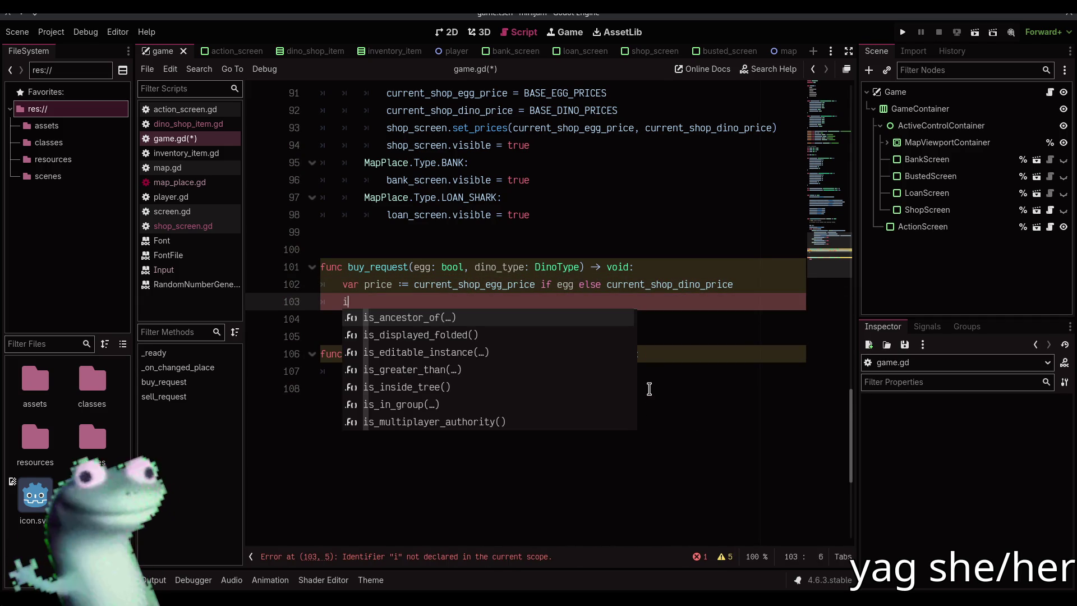
Step: Start an if check on the next line and rename the variable to prices
type("f ")
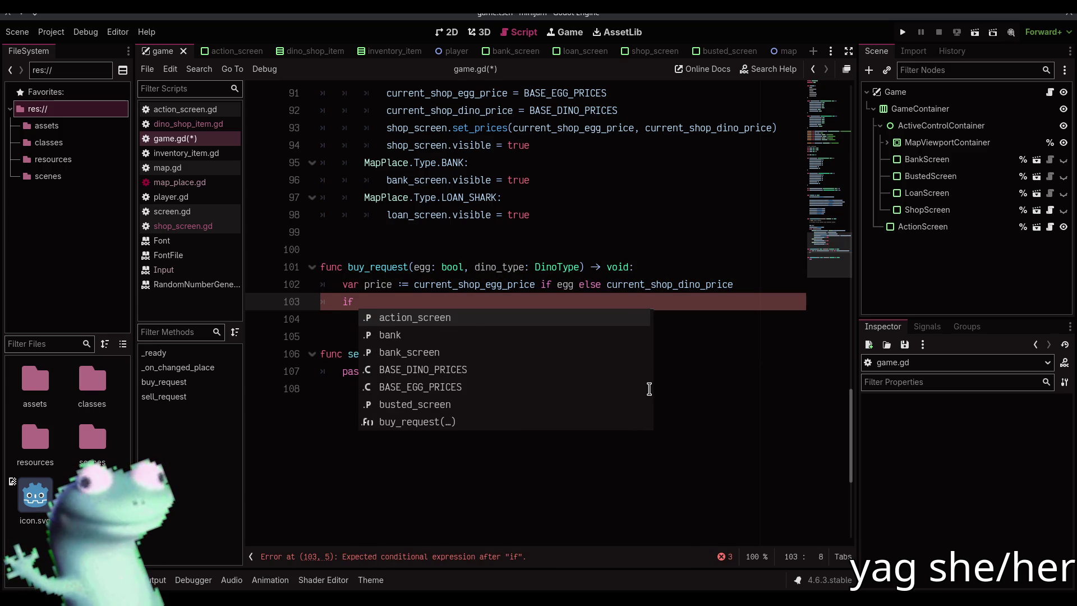
type("pri")
key("Escape")
key("Up")
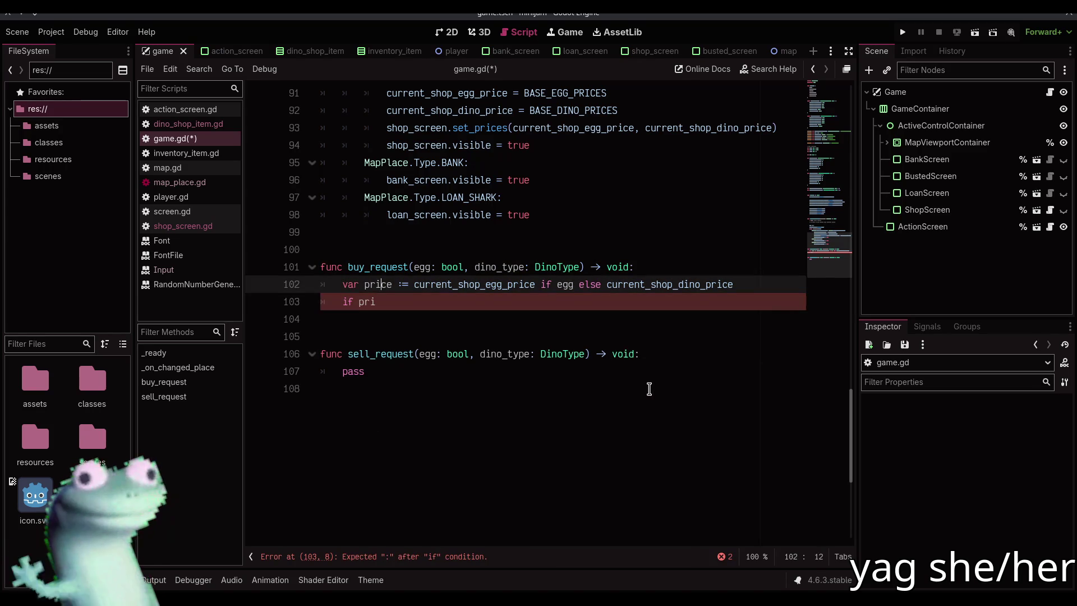
key("Right")
key("Right")
type("s")
key("Down")
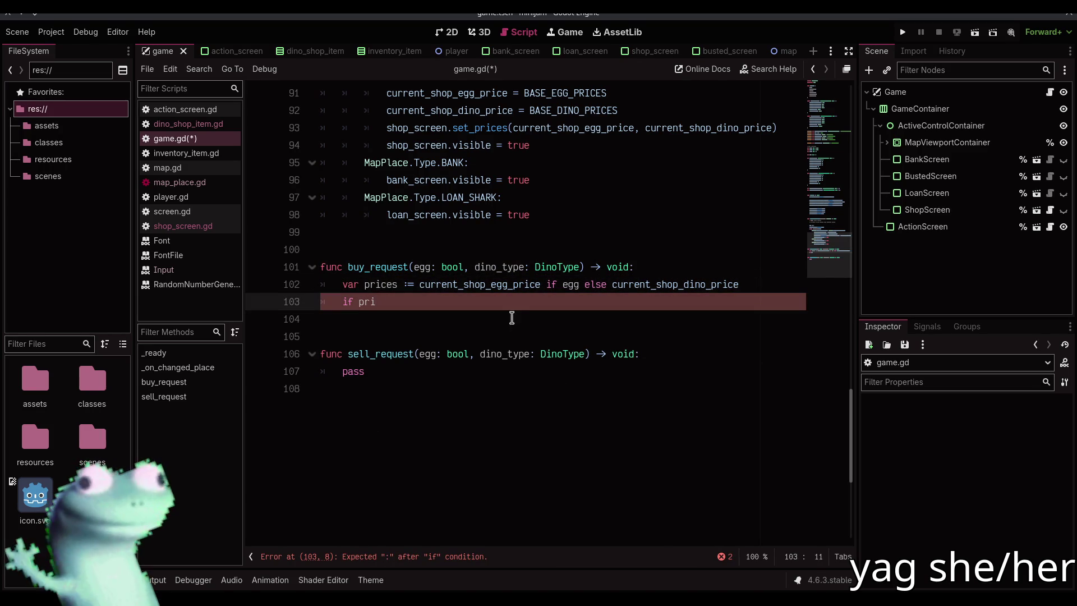
Step: Pluralise the egg and dino price names on the assignment lines with multi-caret editing
left_click(517, 284)
key("Left")
scroll(477, 236, "up", 7)
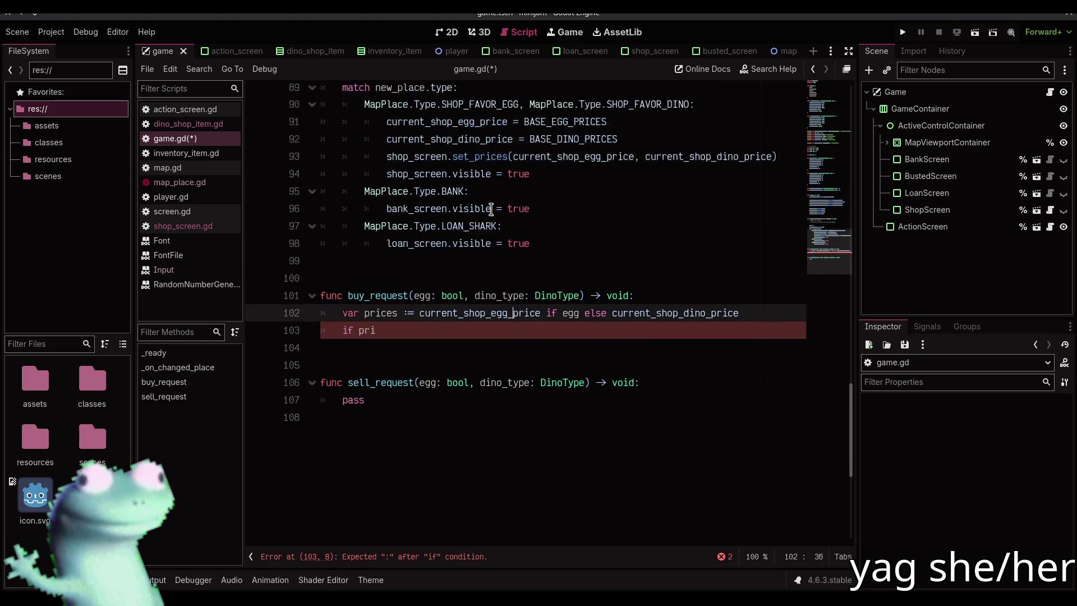
scroll(437, 182, "down", 2)
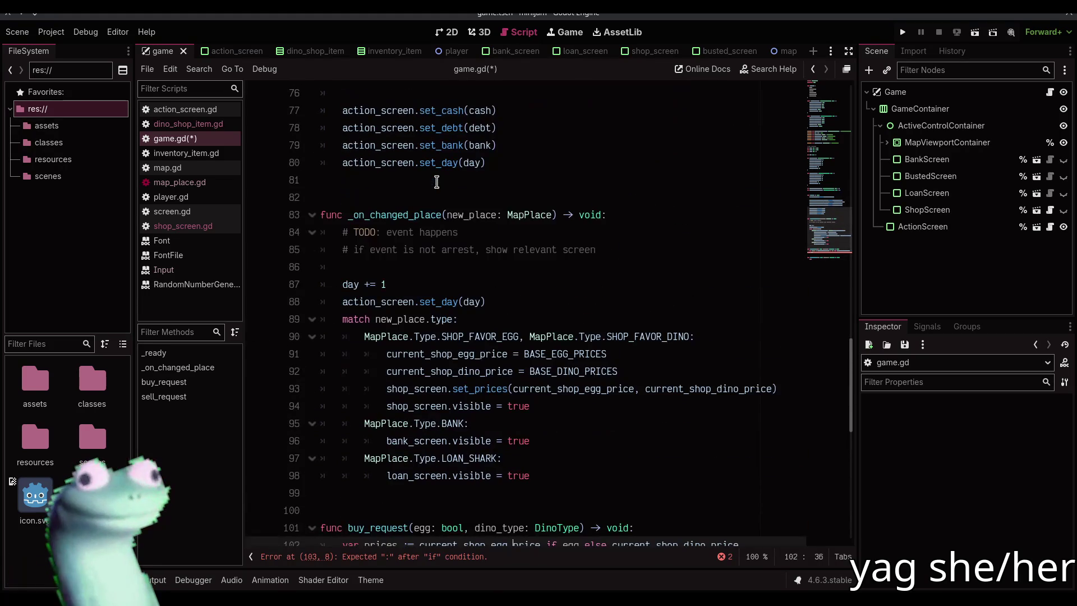
left_click_drag(480, 354, 508, 354)
key("ctrl+d")
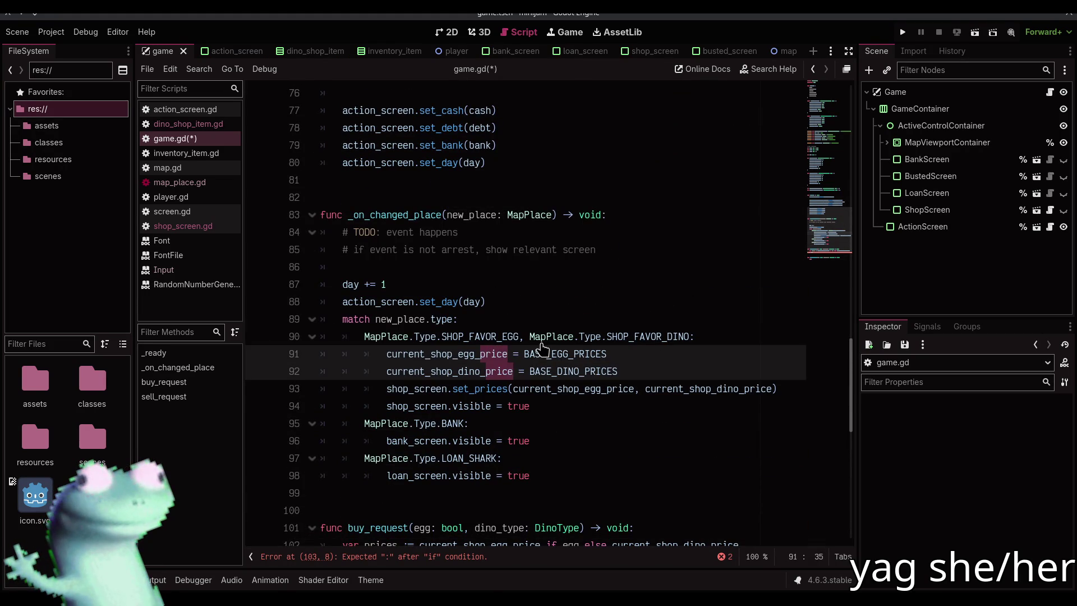
key("ctrl+d")
key("ctrl+d")
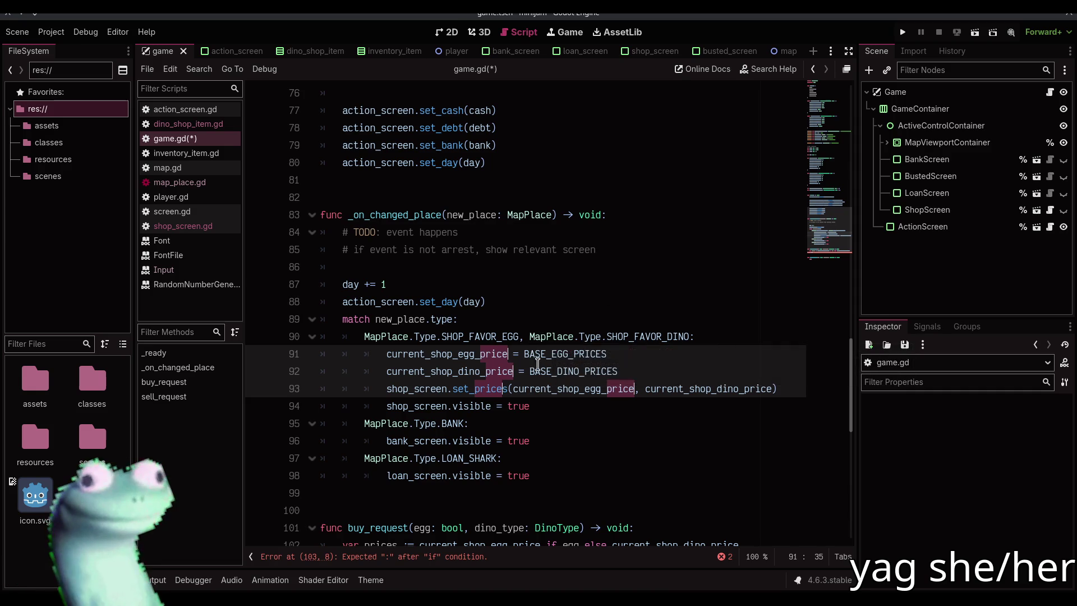
left_click(480, 353)
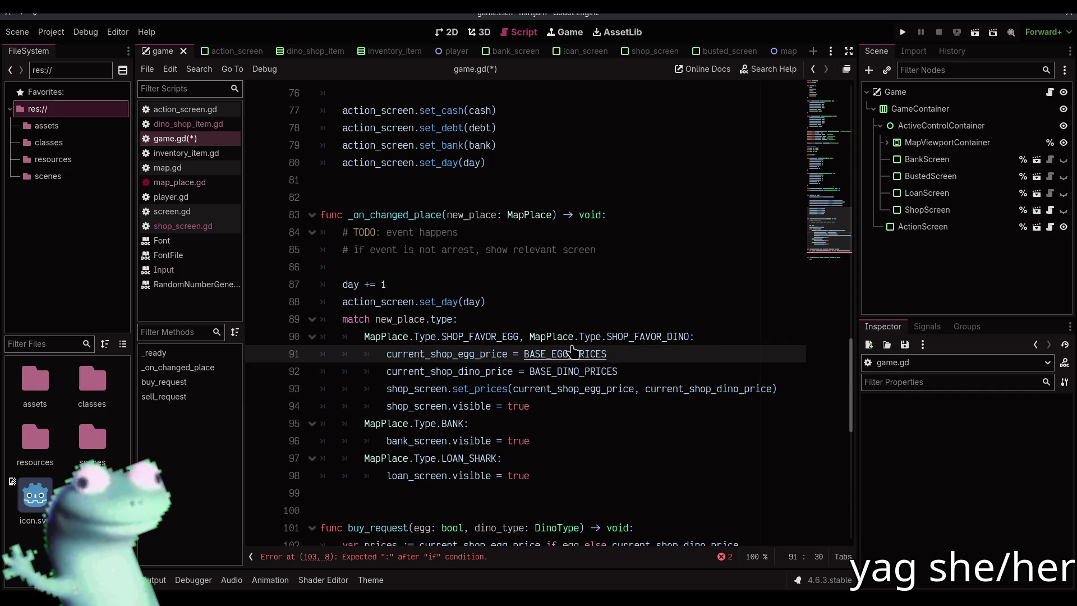
key("ctrl+shift+Right")
key("ctrl+d")
key("Right")
type("s")
Step: Add 's' to the egg price argument and both price variable declarations
left_click_drag(607, 388, 635, 388)
key("Right")
type("s")
scroll(451, 282, "up", 6)
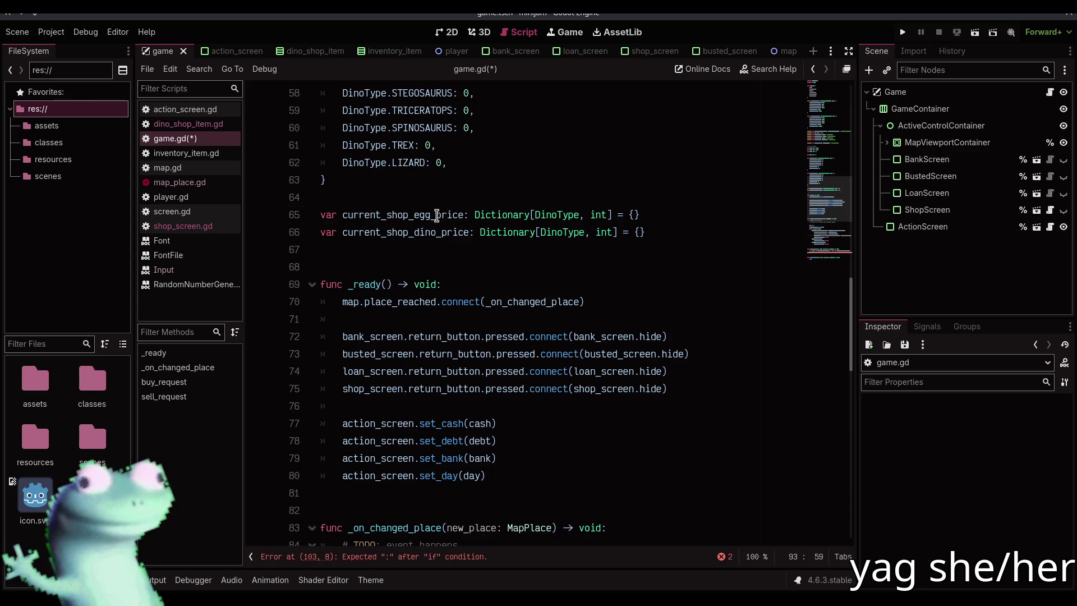
left_click_drag(441, 215, 466, 215)
key("ctrl+d")
key("Right")
type("s")
Step: Pluralise the remaining egg and dino price names on line 102 and save game.gd
scroll(460, 214, "down", 11)
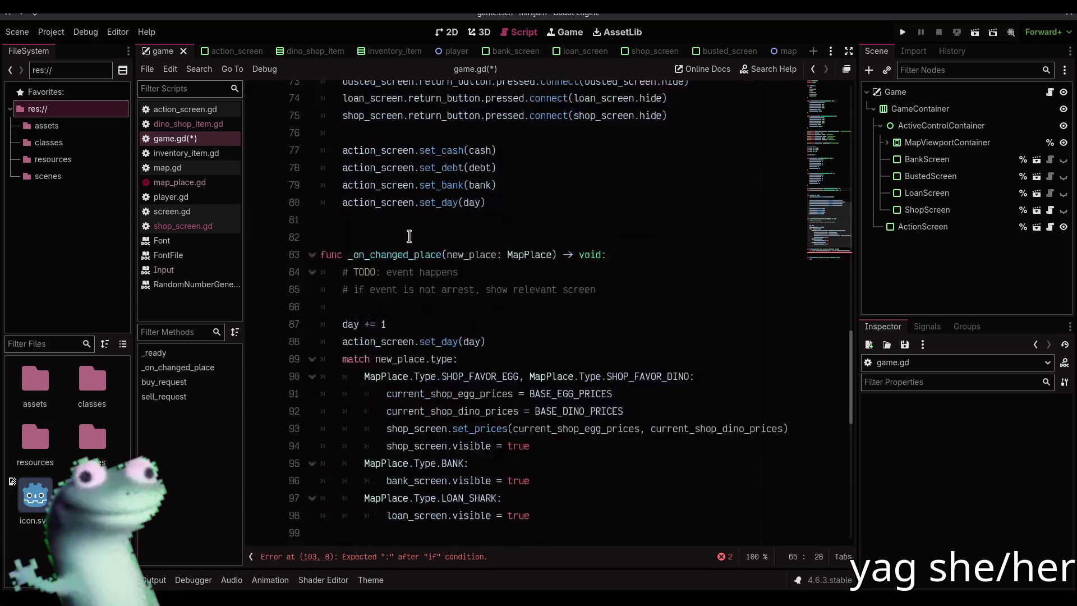
left_click_drag(514, 286, 539, 286)
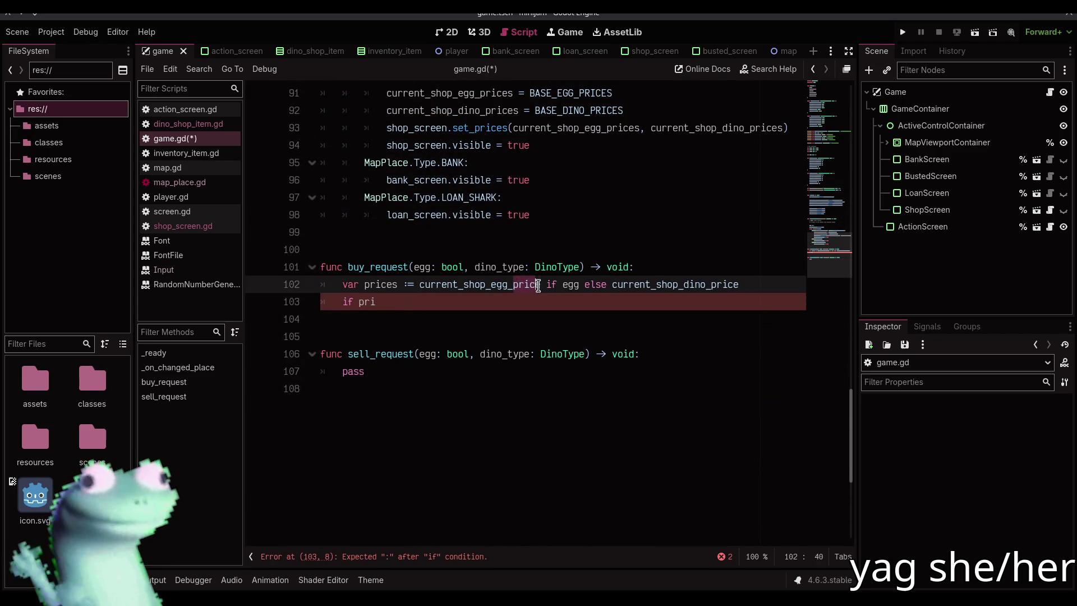
key("ctrl+d")
key("Right")
type("s")
left_click(541, 296)
left_click(540, 285)
type("s")
left_click(459, 302)
key("ctrl+s")
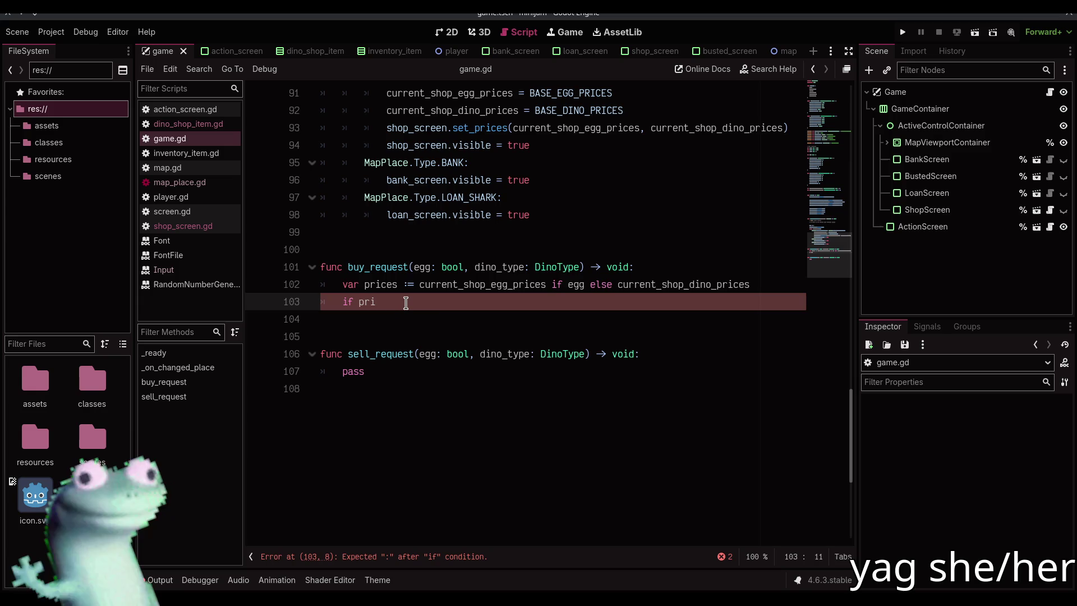
Step: Complete 'if prices[dino_type] > cash:' with an indented return in buy_request, then save game.gd
type("es[din")
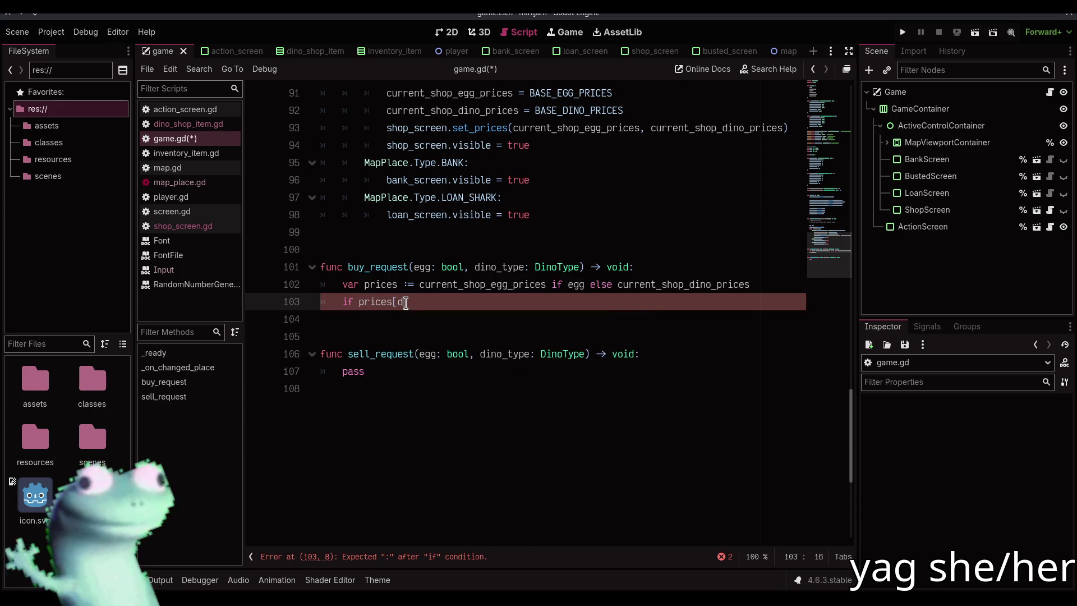
type("o")
key("Down")
key("Return")
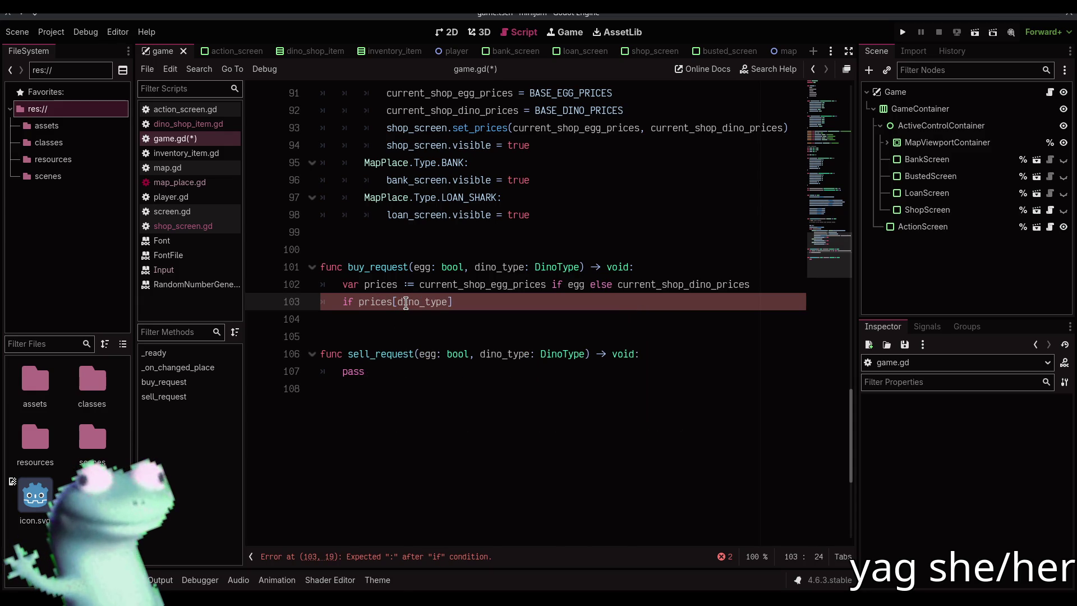
type("> ")
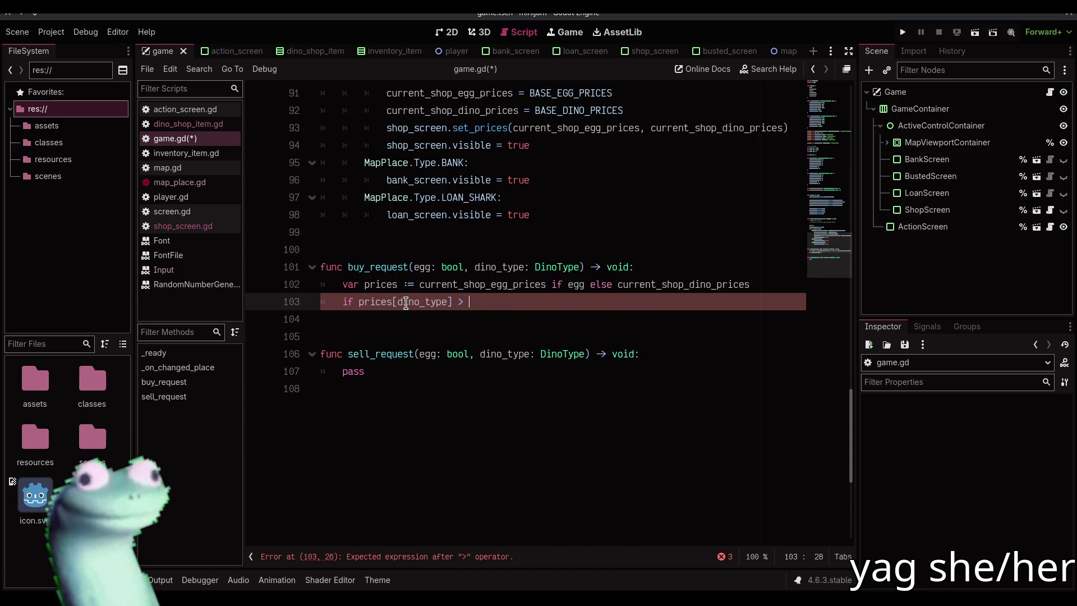
type("cash:")
key("Return")
type("return")
key("Up")
key("End")
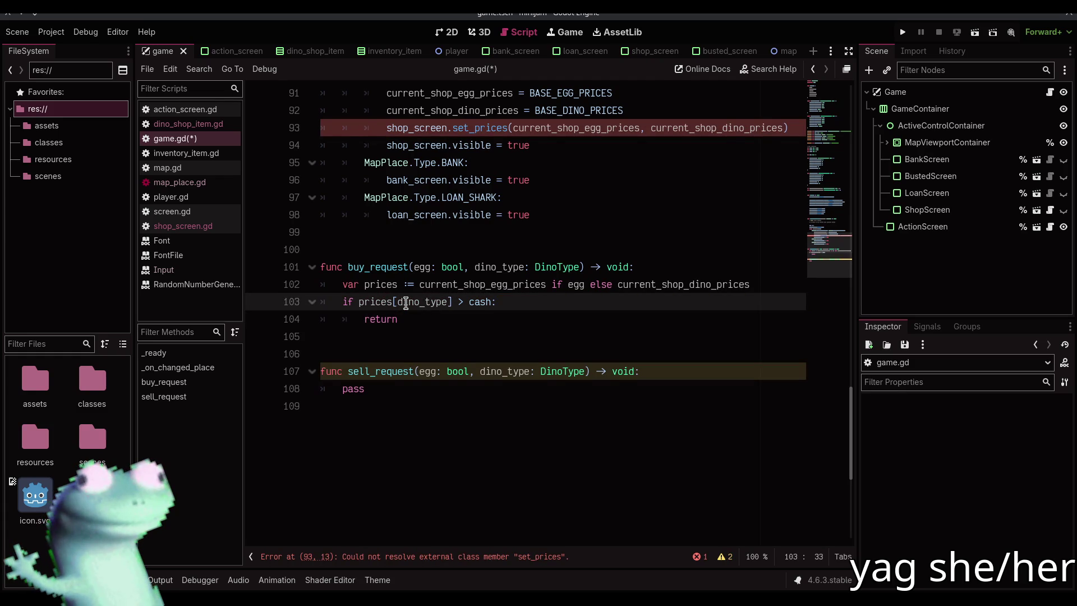
scroll(542, 264, "up", 1)
scroll(661, 192, "up", 8)
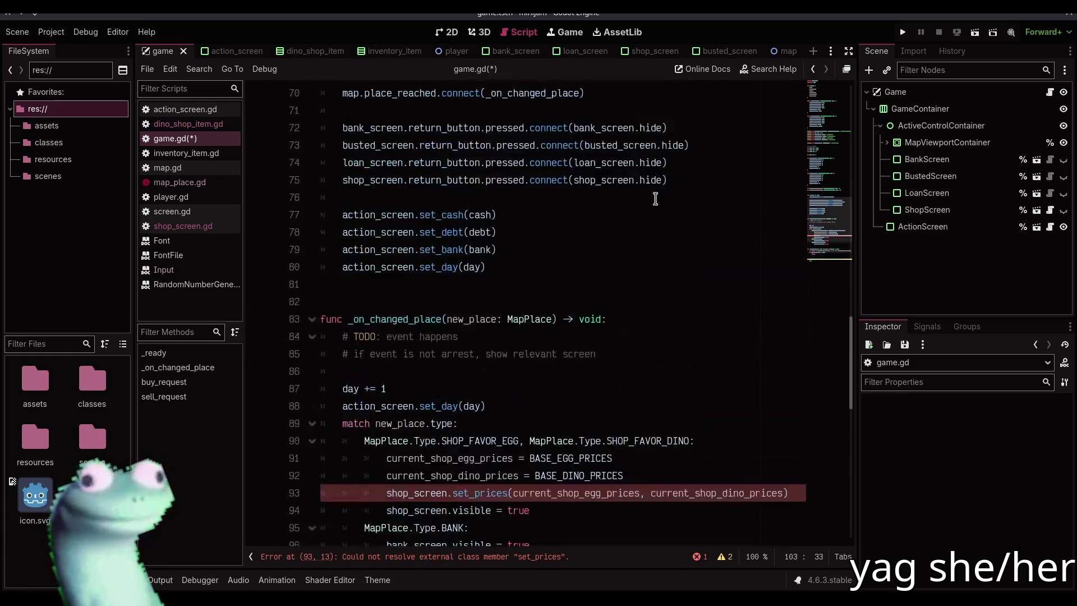
scroll(602, 246, "down", 8)
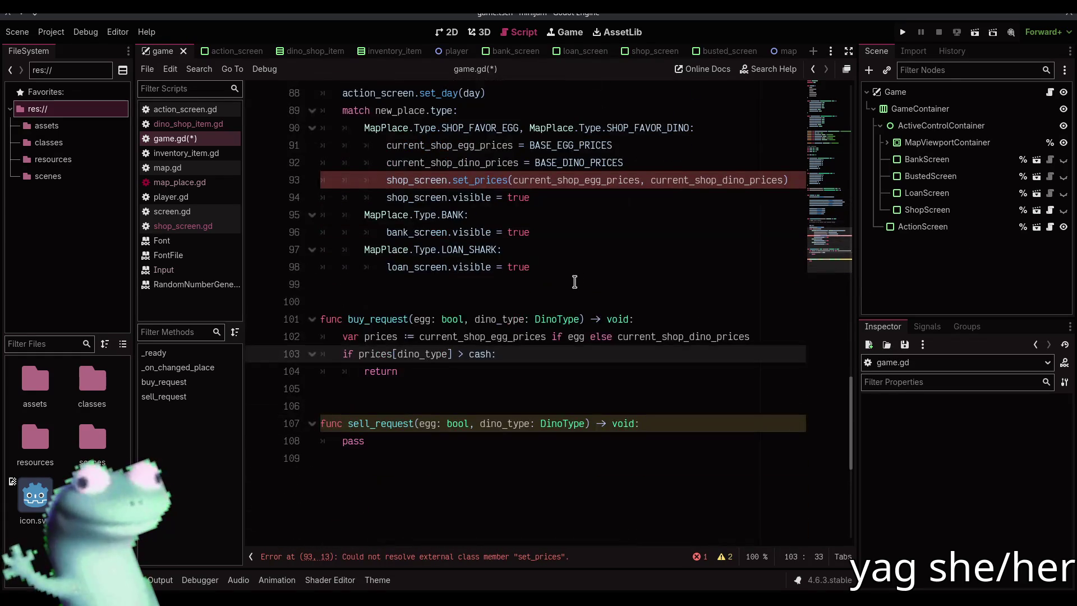
key("ctrl+s")
scroll(491, 283, "up", 4)
scroll(488, 283, "down", 2)
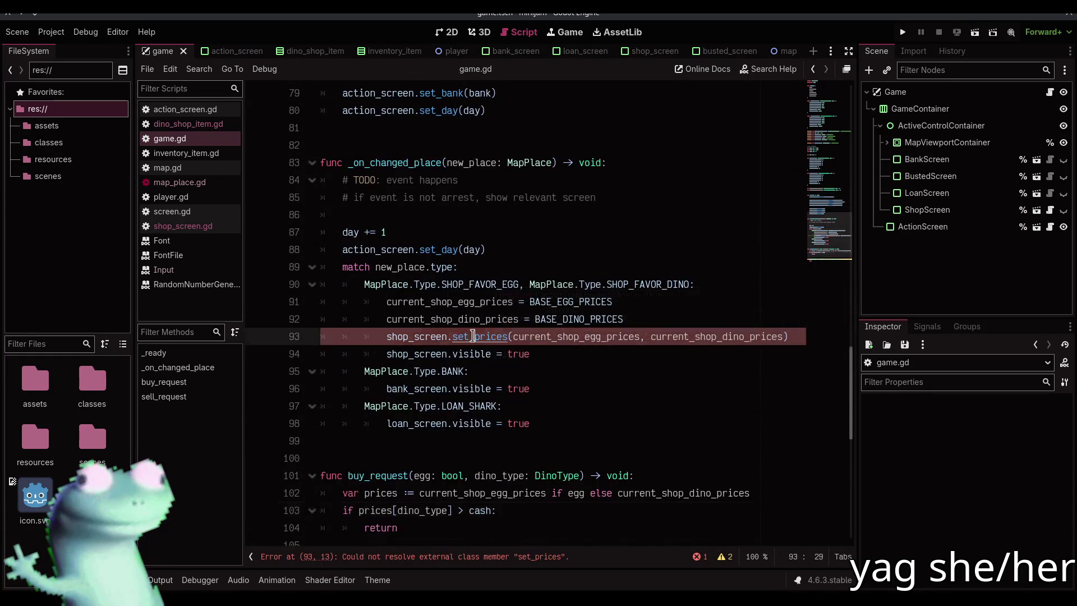
Step: Look up the set_prices definition in shop_screen.gd, then return to game.gd
left_click(473, 335, "ctrl")
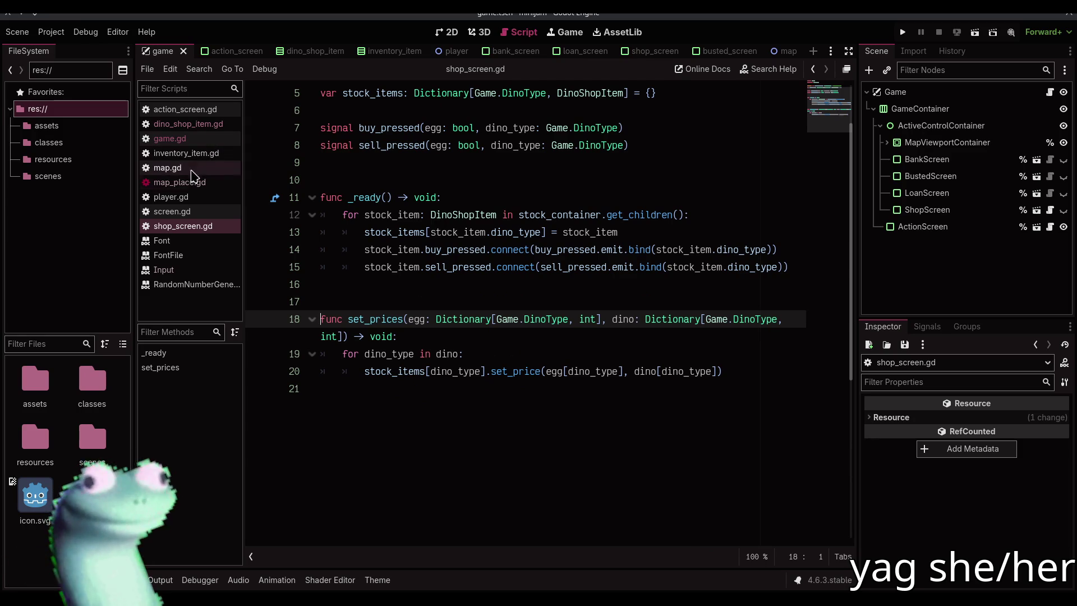
left_click(174, 139)
scroll(451, 318, "down", 4)
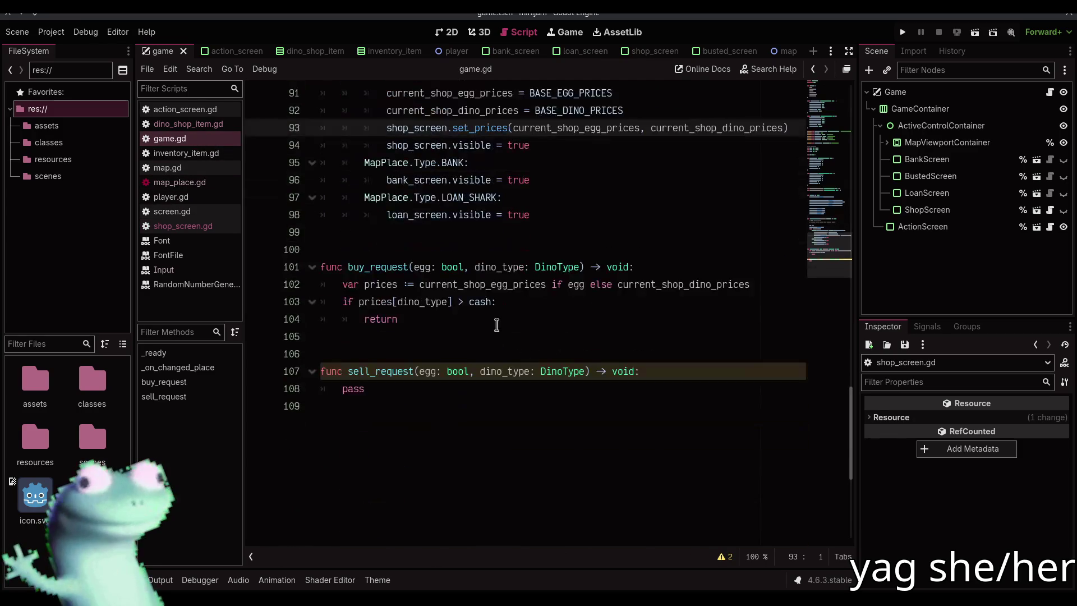
Step: Add print("broke bitch") above the early return in buy_request's cash check
left_click(451, 318)
left_click(539, 303)
key("Return")
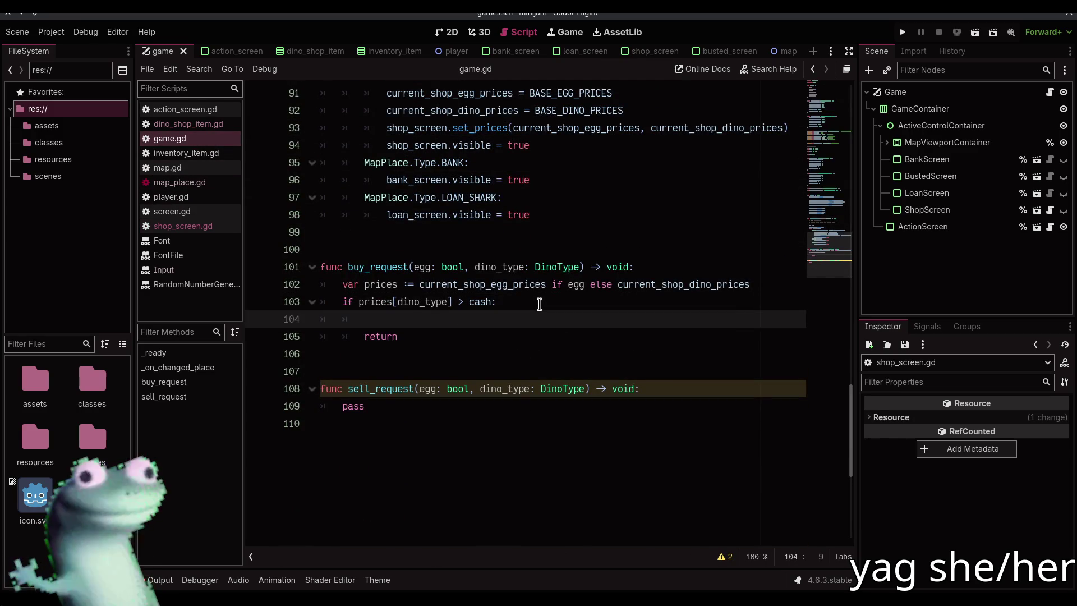
type("print(")
type("\"broke bitch")
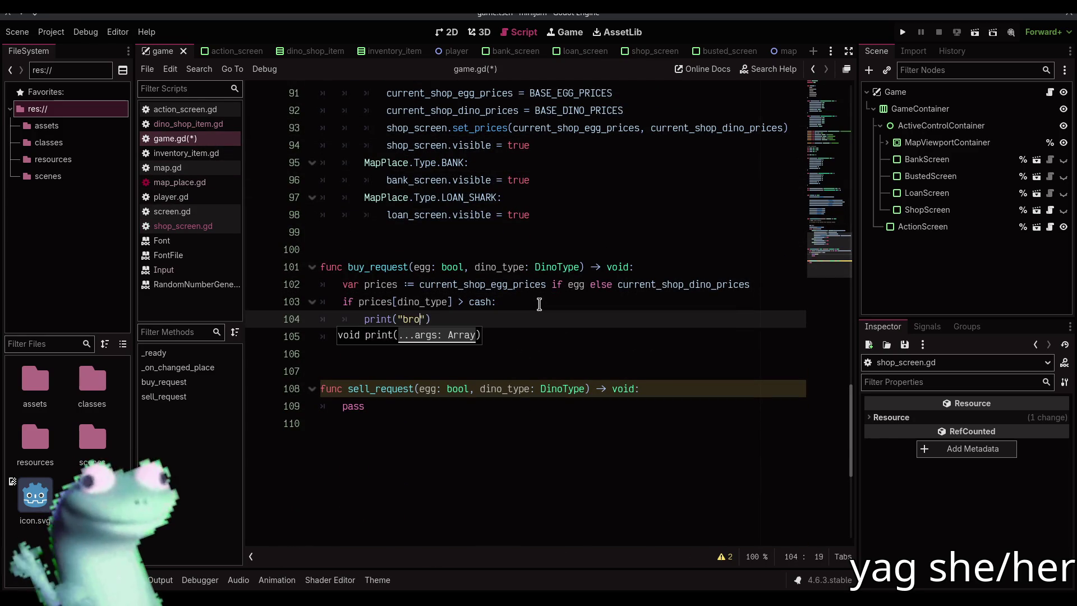
key("End")
key("Return")
type("return")
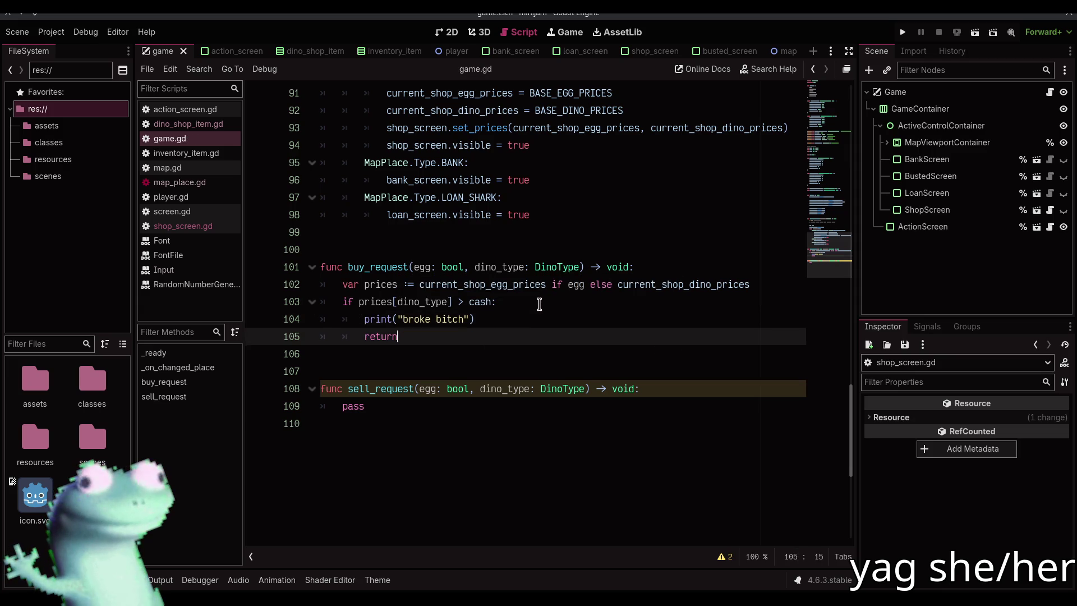
key("Return")
key("Return")
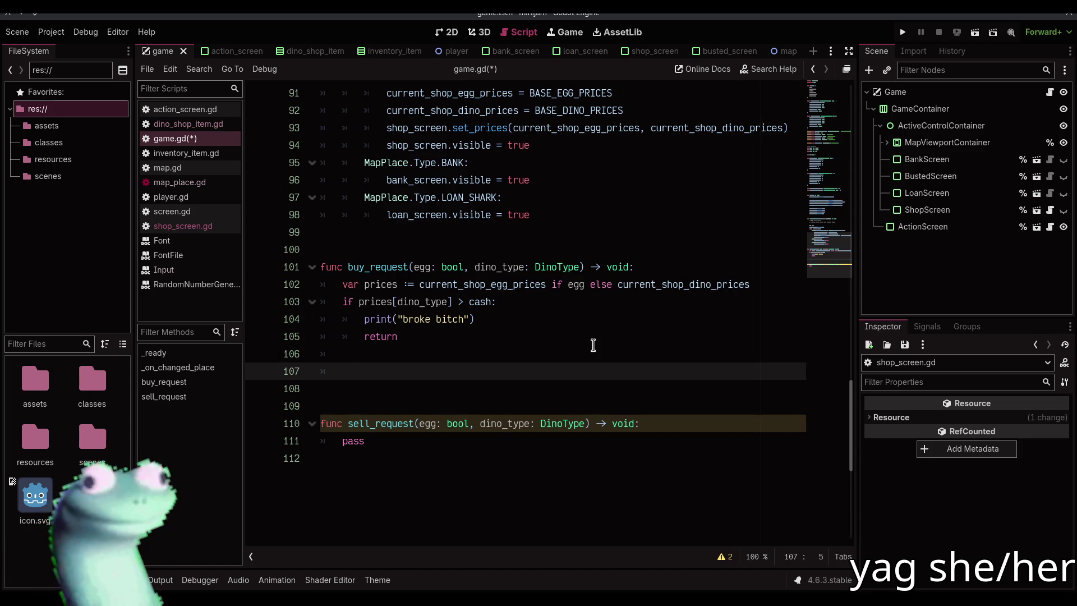
Step: Delete the unfinished dino_inventory line and the extra blank lines in buy_request
type("dino")
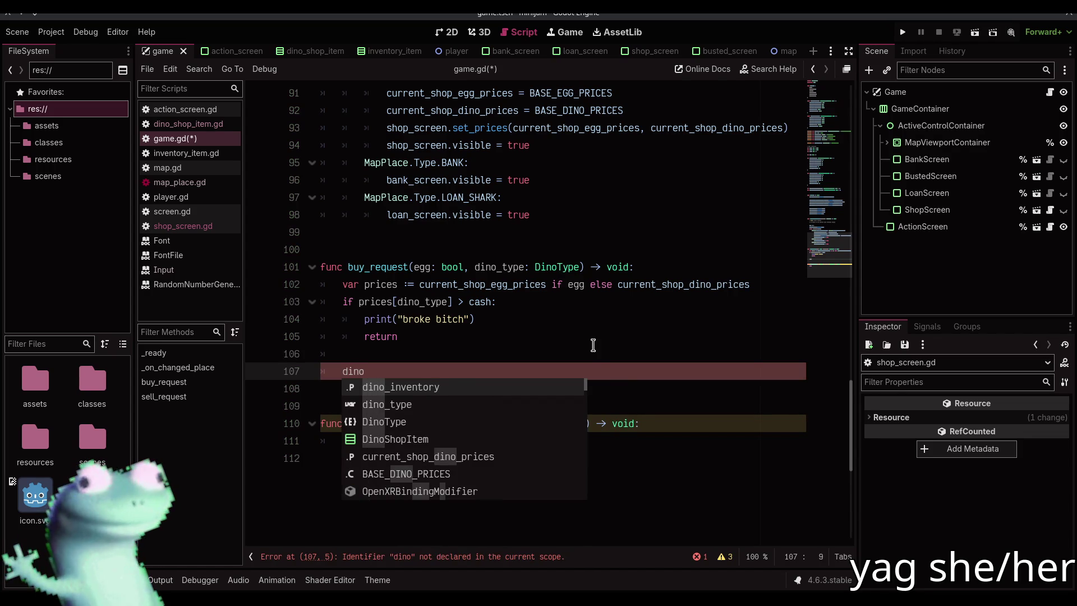
key("Return")
type("[")
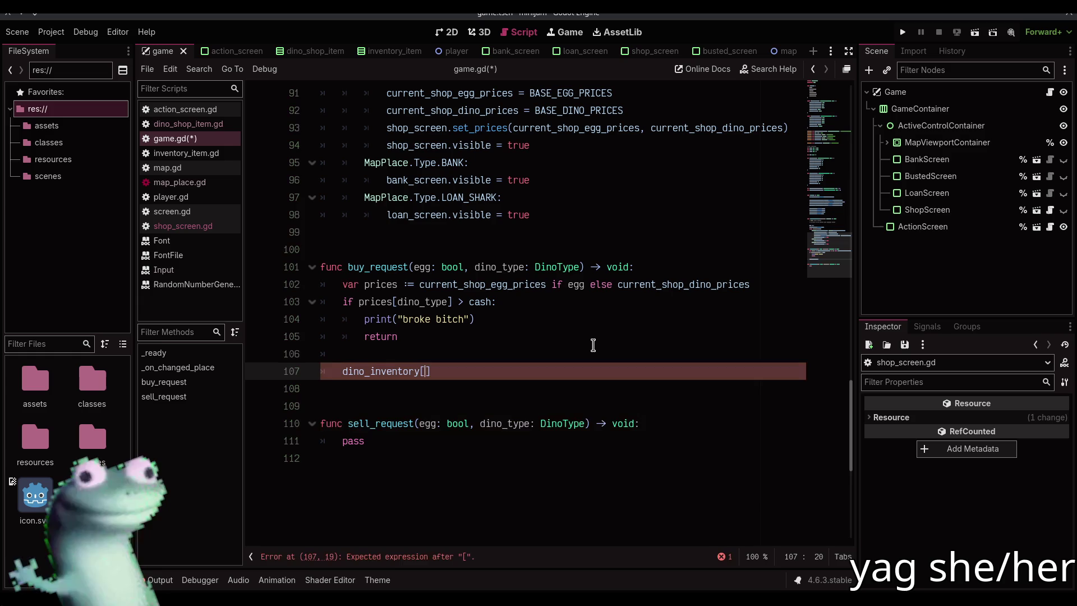
type("dino")
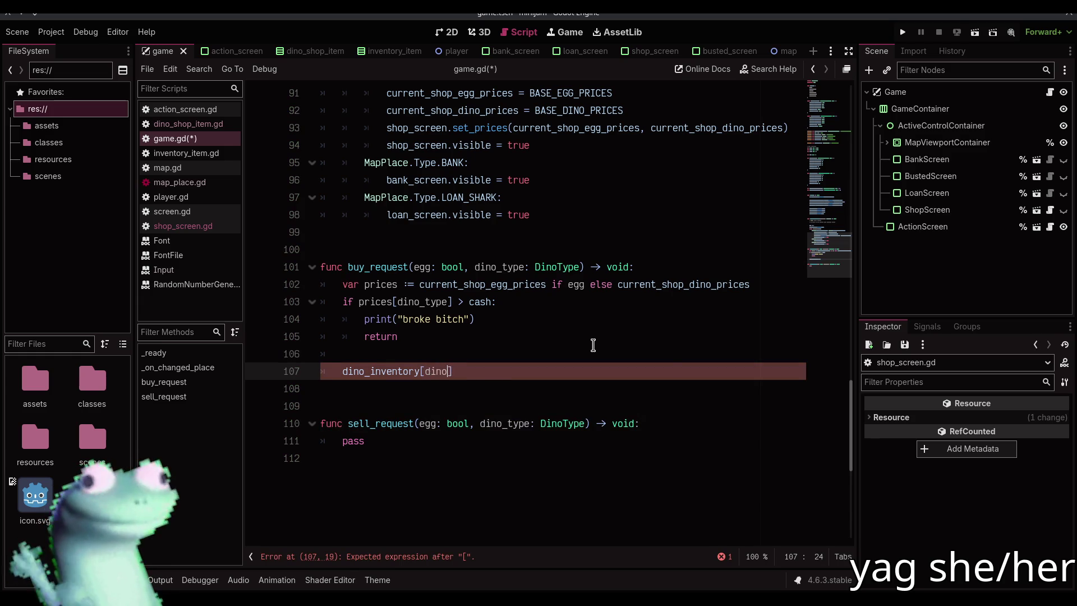
key("BackSpace")
key("BackSpace")
key("BackSpace")
key("Escape")
key("shift+Home")
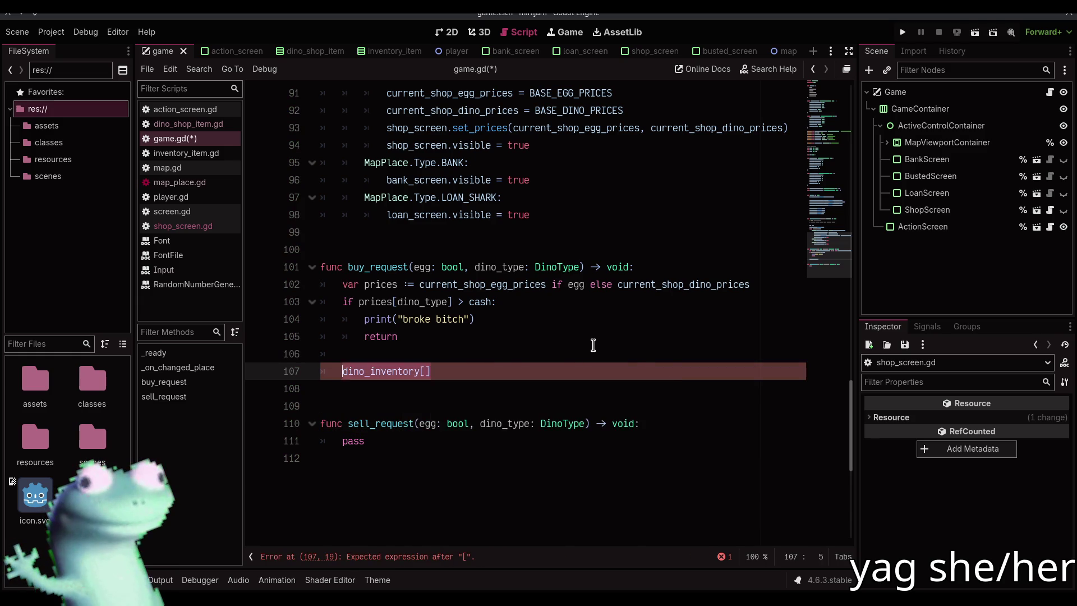
key("BackSpace")
key("BackSpace")
key("BackSpace")
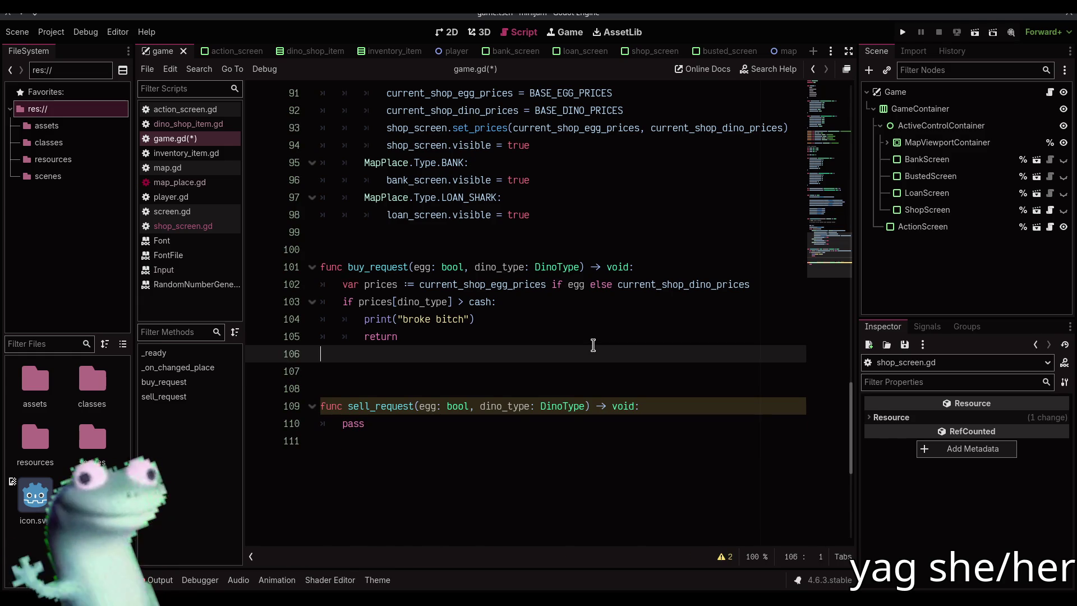
key("BackSpace")
key("Up")
key("Up")
key("Up")
Step: Declare var inventory := egg_inventory if egg else dino_inventory below the prices line
key("End")
key("Return")
type("var i")
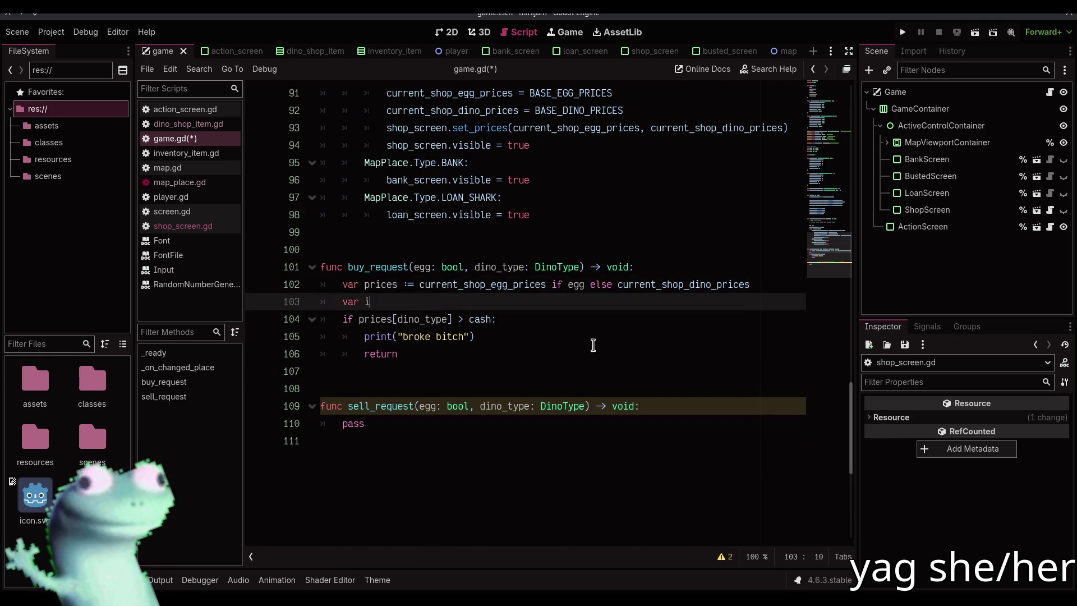
type("nventor")
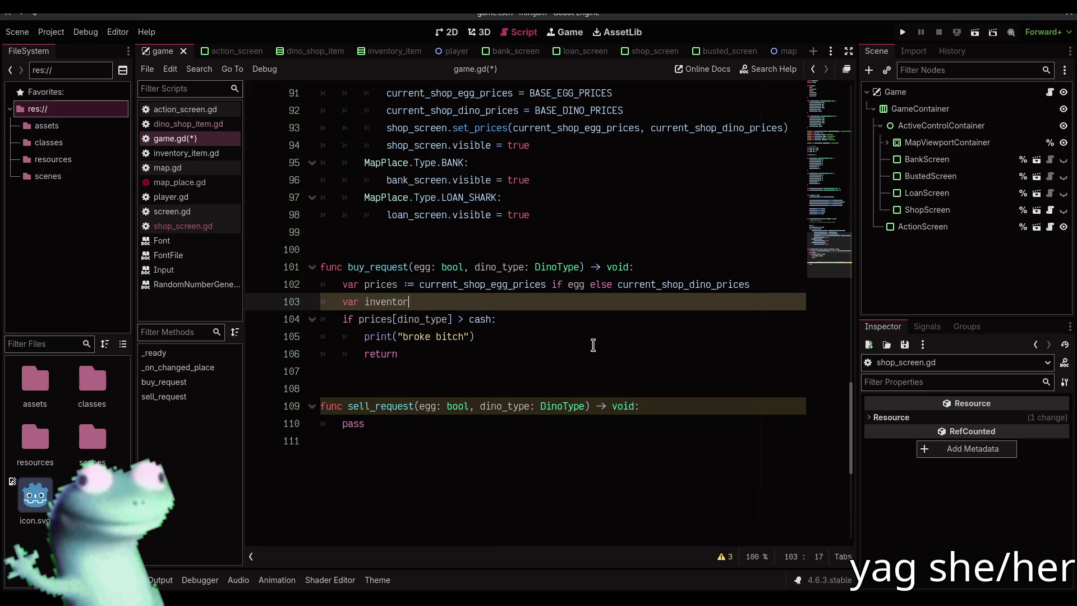
type("y := egg_")
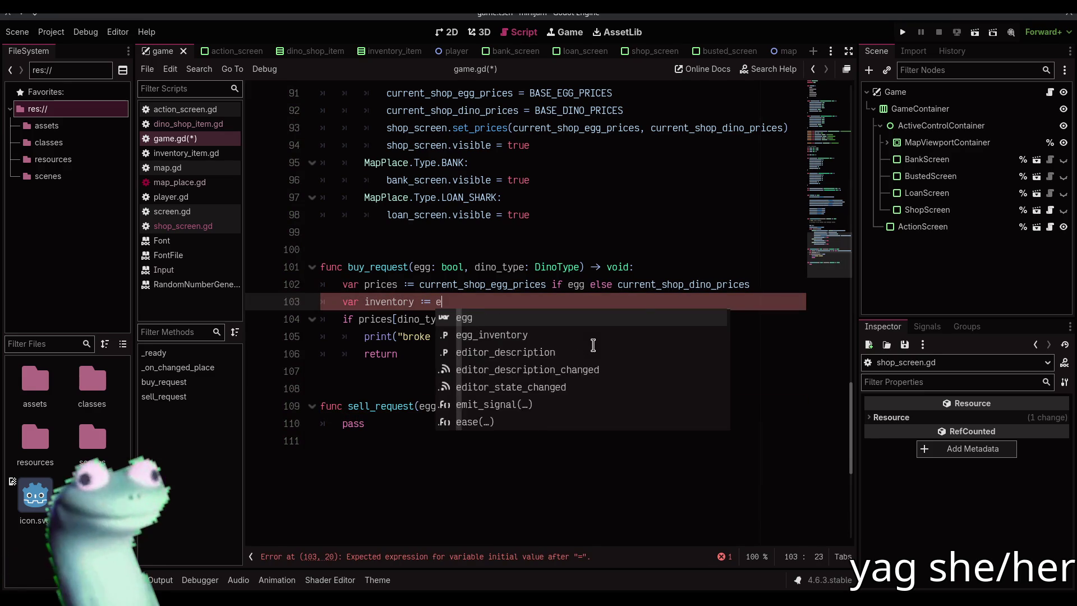
key("Return")
type("if ")
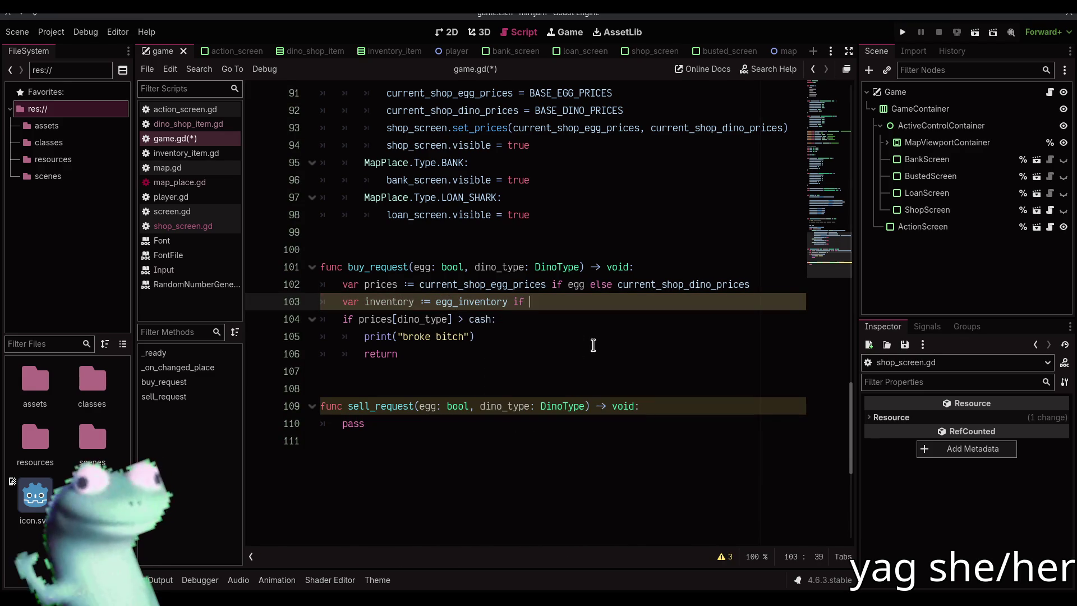
type("egg")
type(" else ")
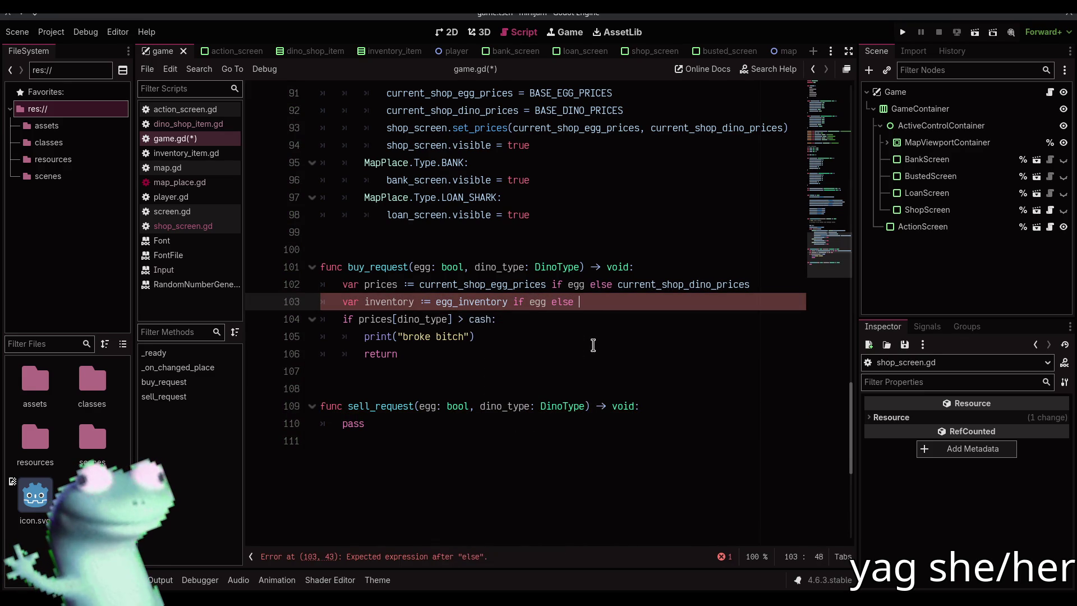
type("dino")
key("Return")
Step: After the early return, add inventory[dino_type] += 1 and cash -= prices[dino_type]
key("Down")
key("Down")
key("Down")
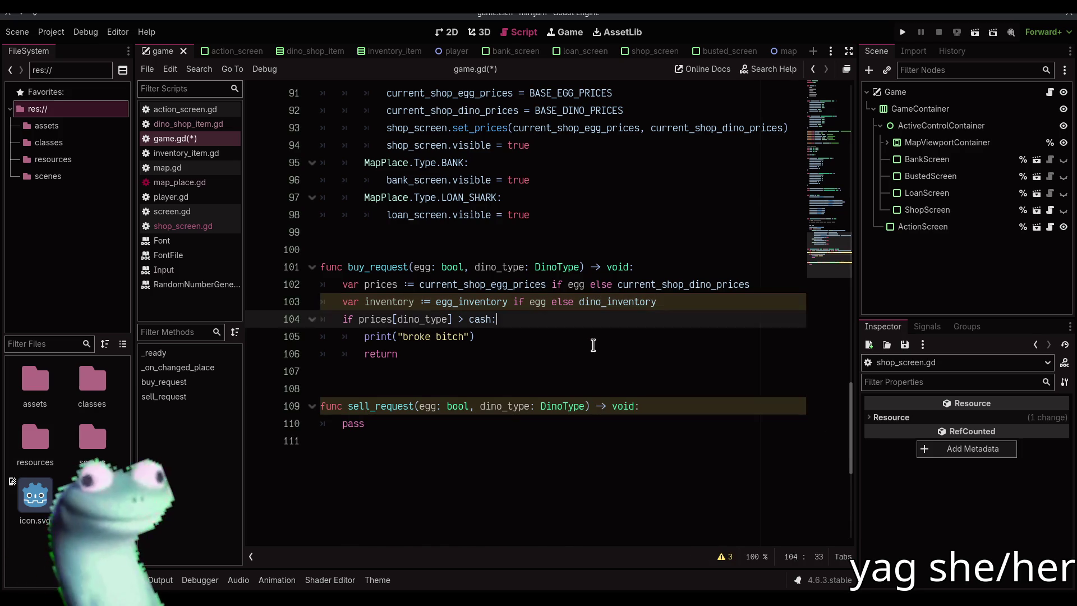
key("Return")
key("Return")
type("invent")
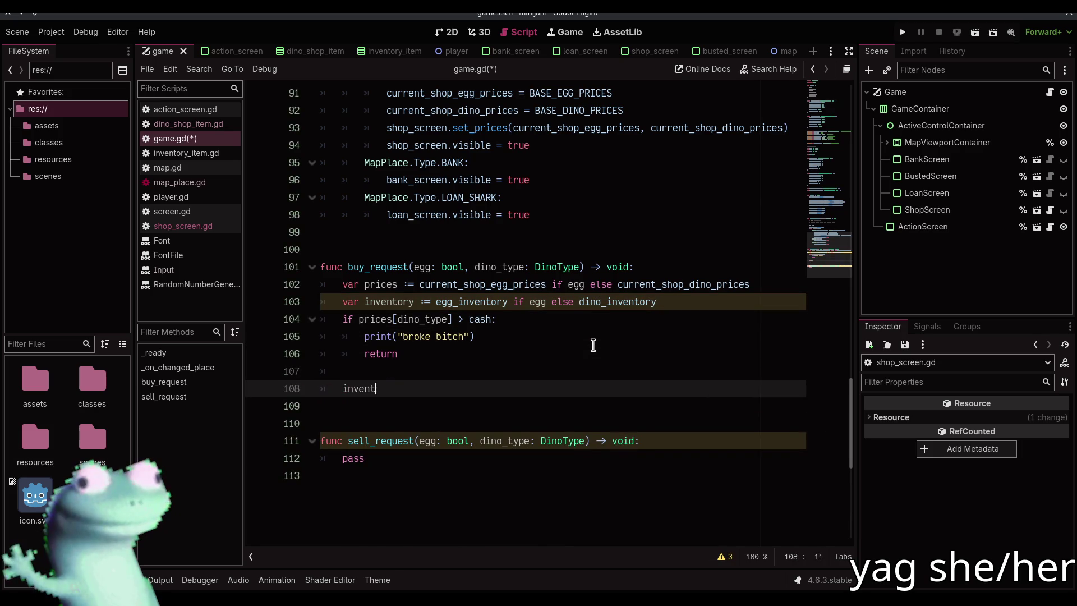
type("ory[dino_type")
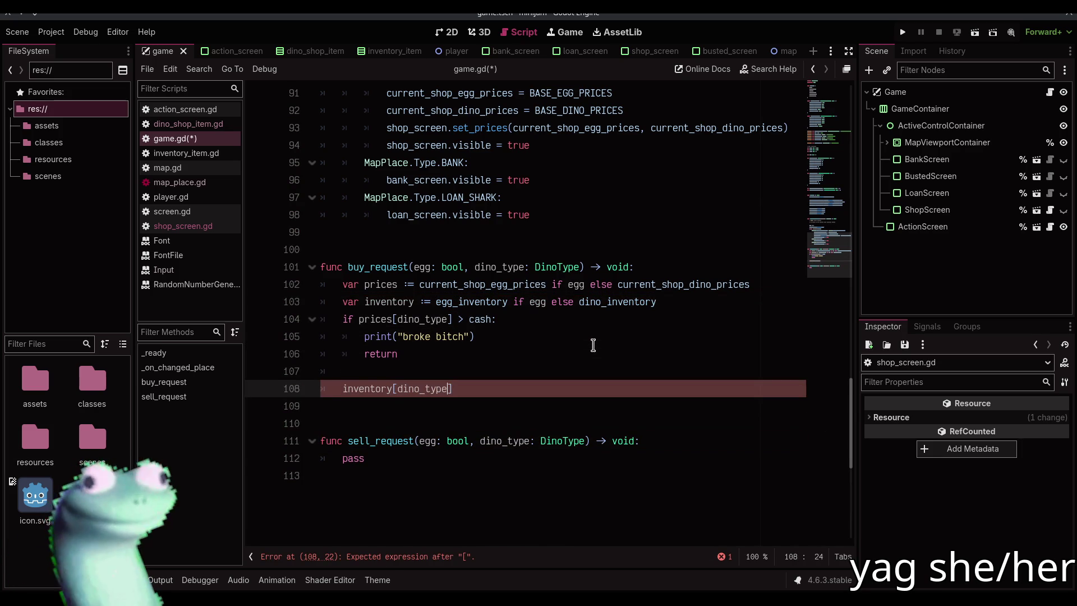
type("] +=")
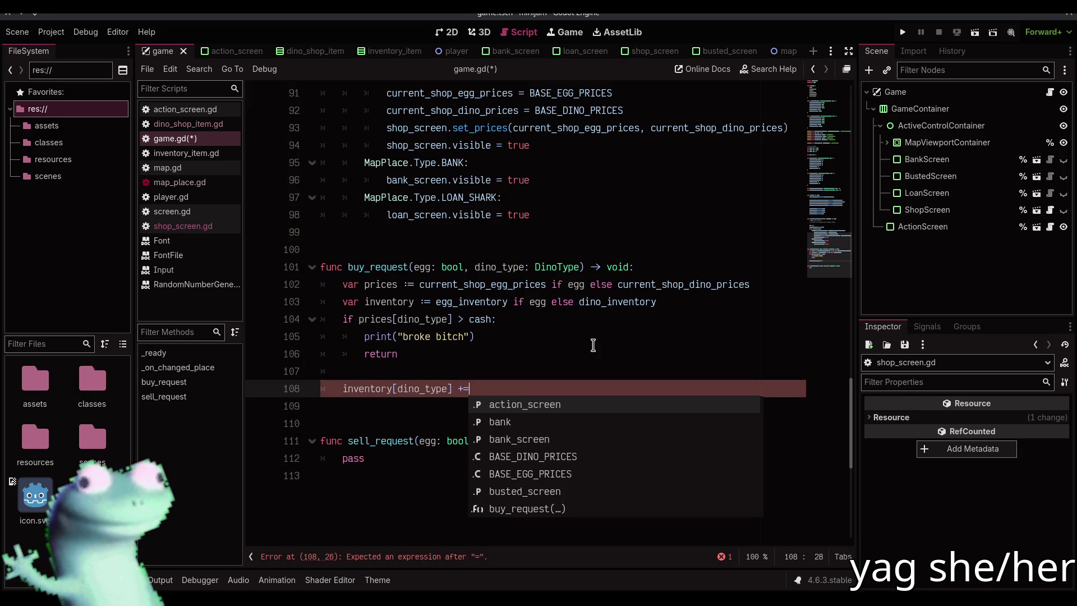
type(" 1")
key("Return")
type("c")
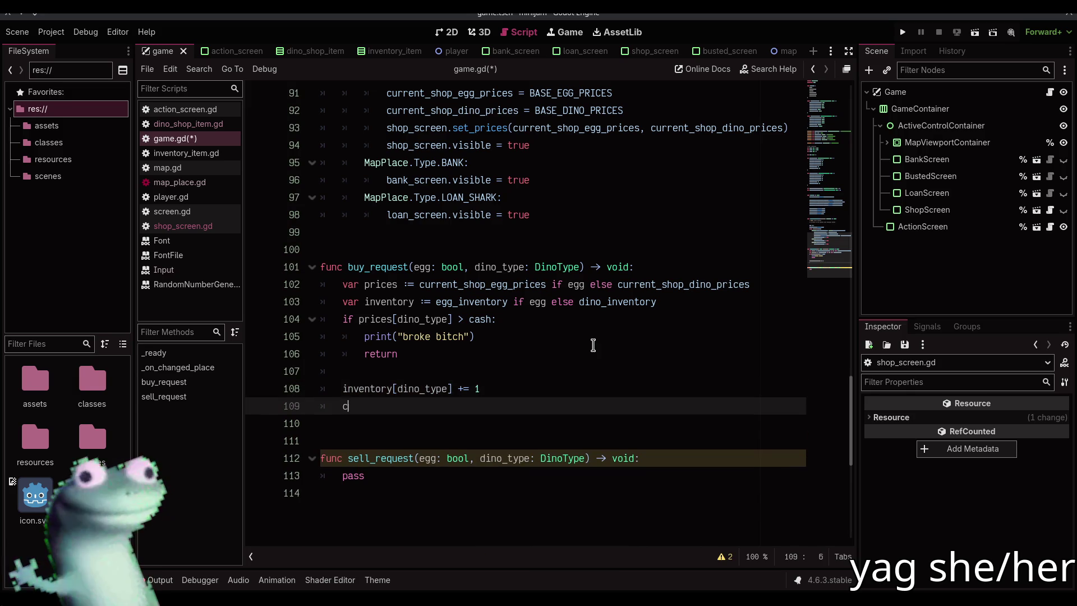
type("ash -= price")
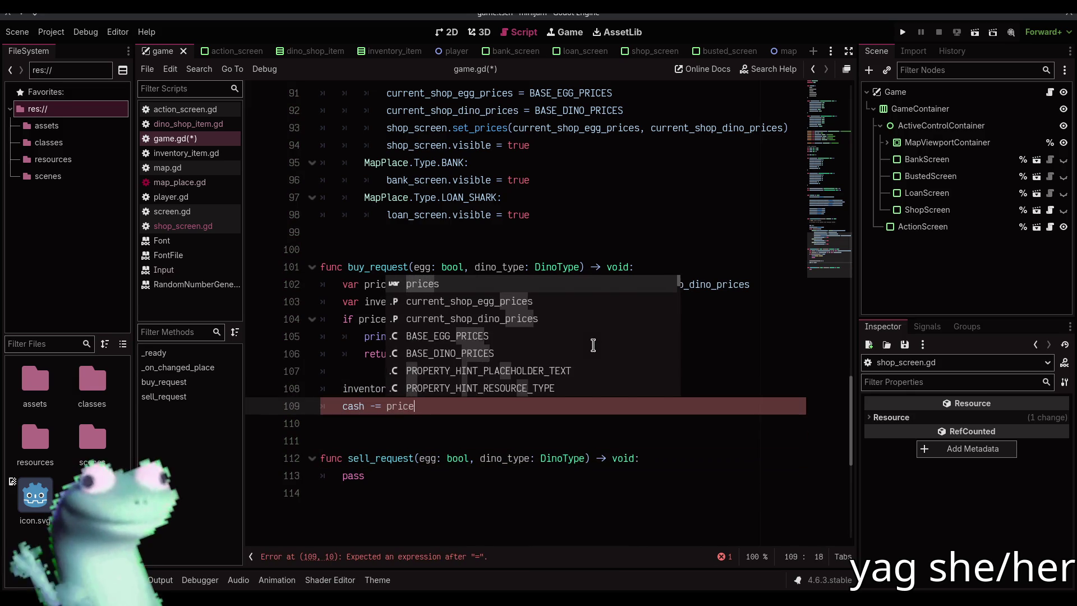
type("s[dino_type")
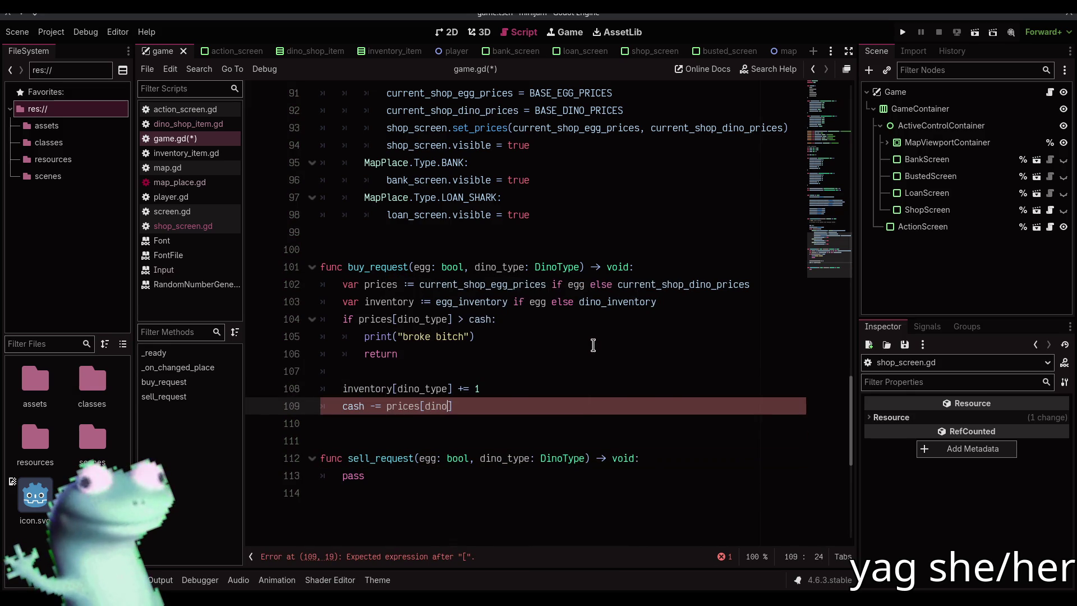
type("]")
key("ctrl+s")
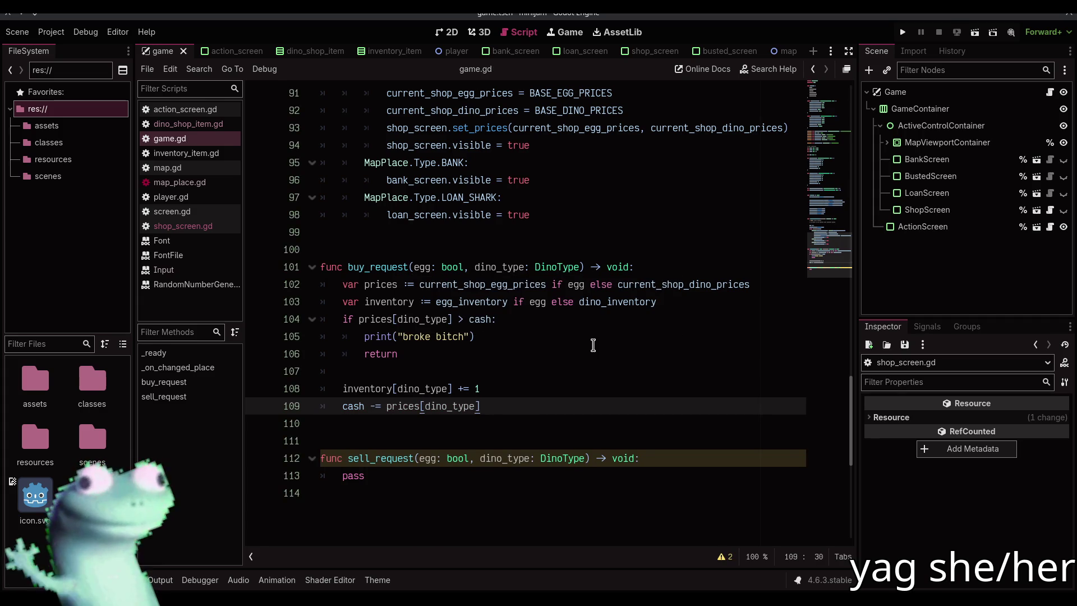
key("Return")
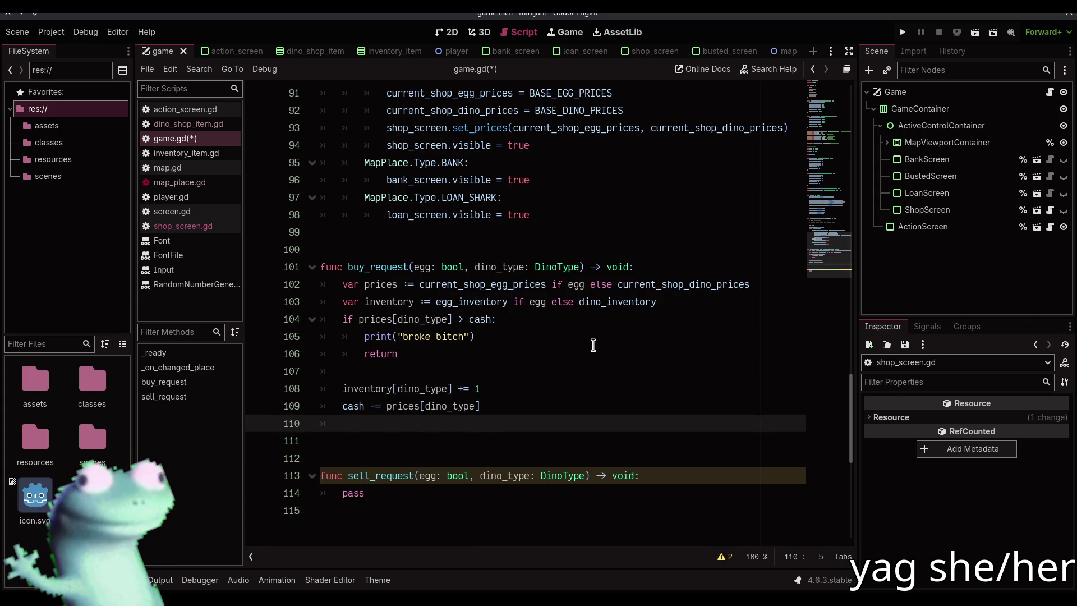
key("Return")
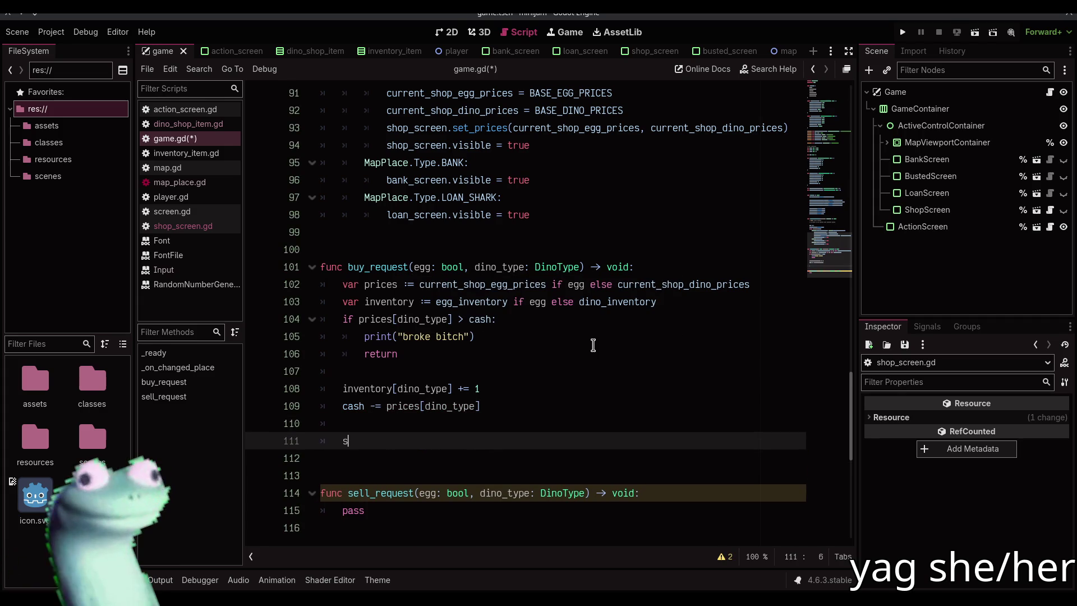
Step: Call action_screen.set_cash(cash) at the end of buy_request and save game.gd
type("ac")
key("Return")
type(".set_c")
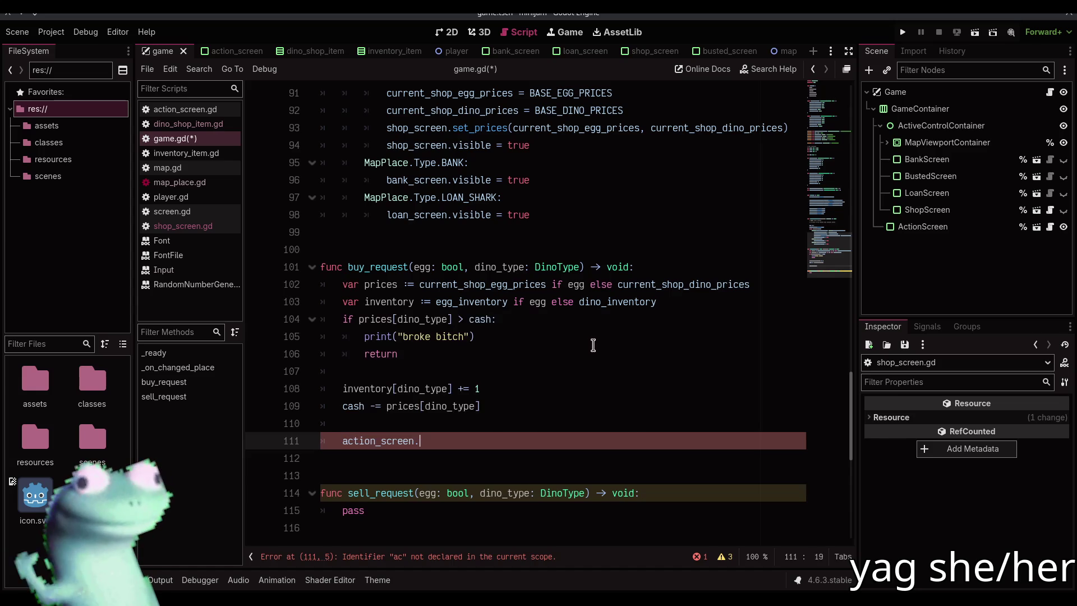
key("Return")
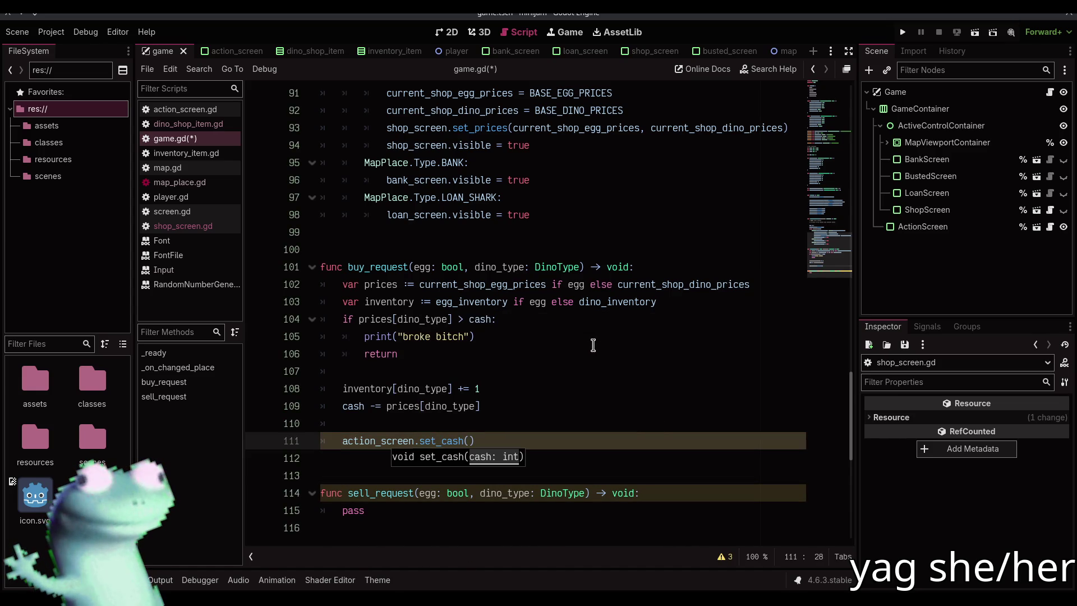
type("cash")
key("Escape")
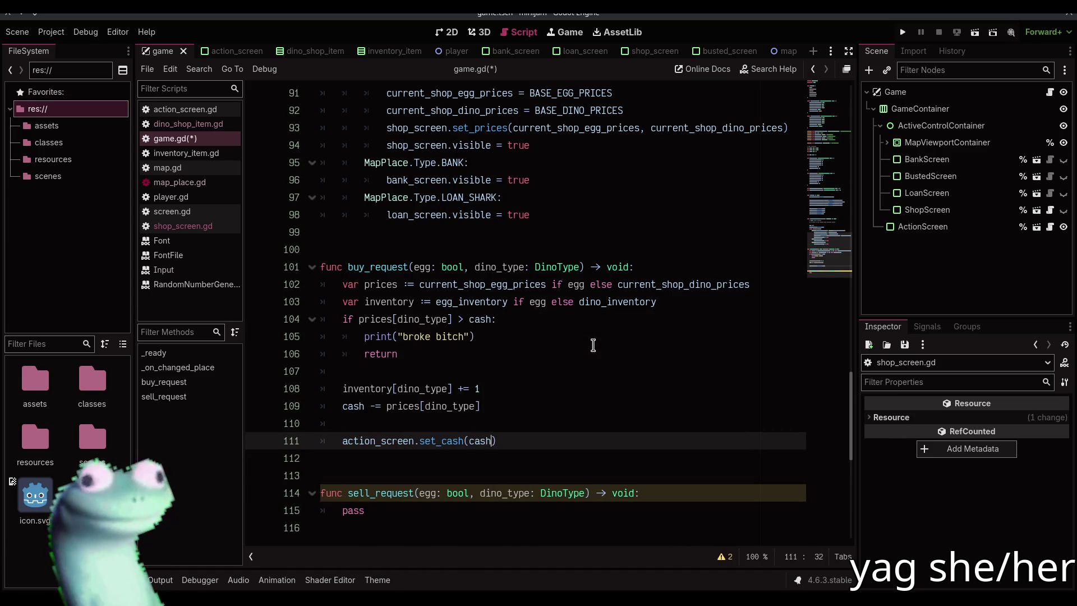
scroll(593, 344, "down", 3)
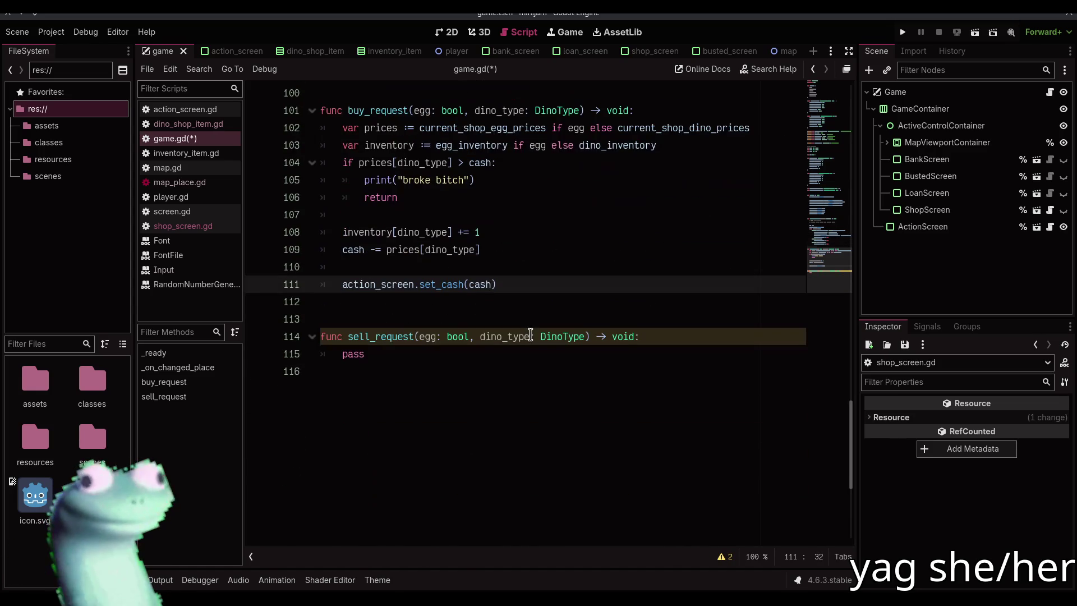
key("ctrl+s")
left_click(404, 357)
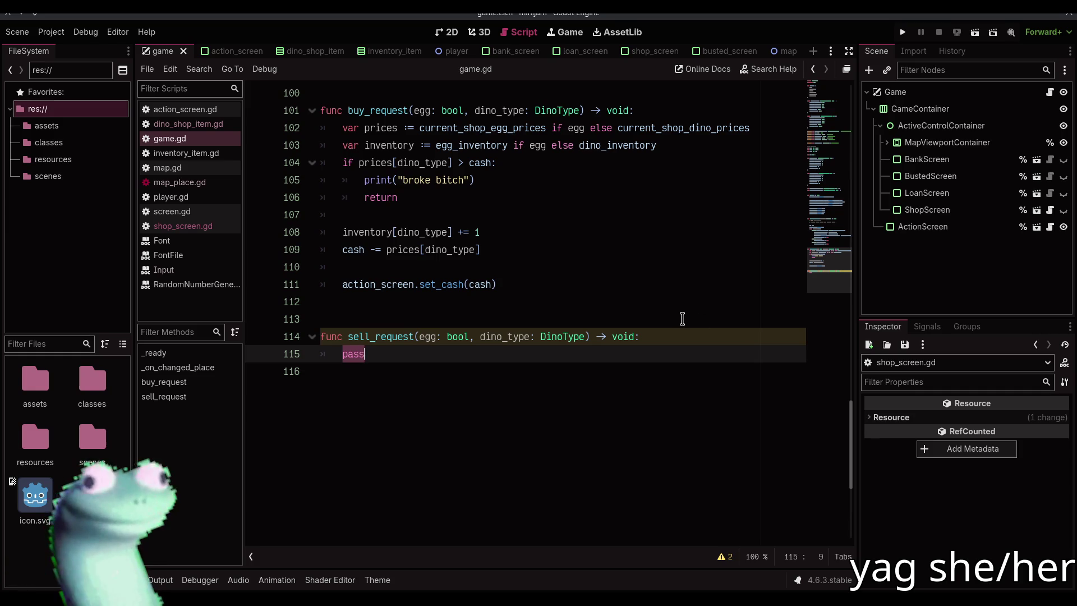
Step: Duplicate the var inventory lookup line down into sell_request
left_click(667, 147)
key("ctrl+shift+d")
key("alt+Down")
key("alt+Down")
key("alt+Down")
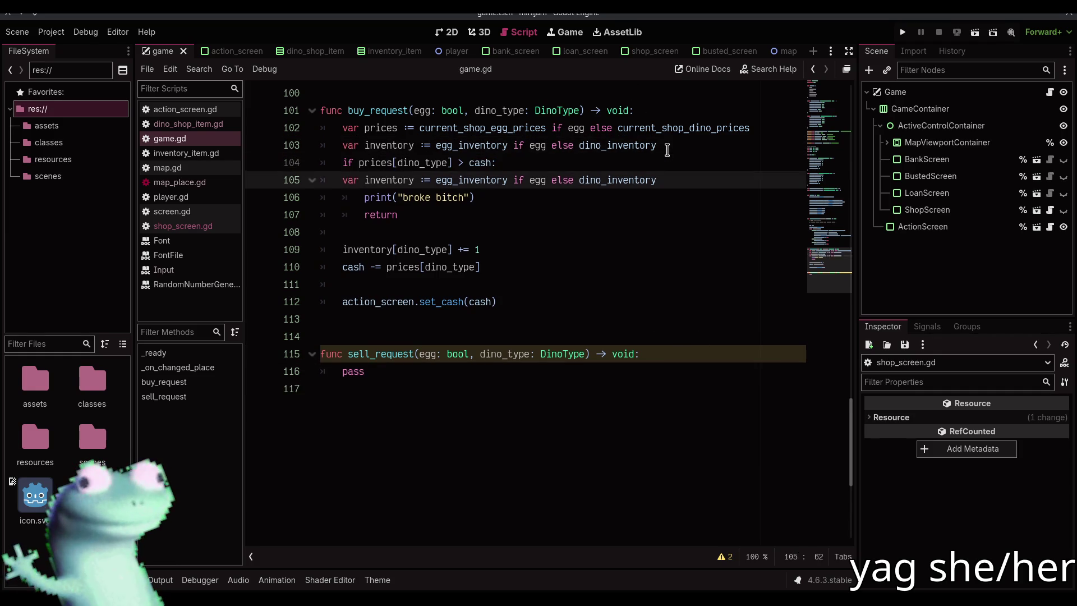
key("alt+Down")
key("alt+Down")
key("alt+Down")
key("Down")
key("Home")
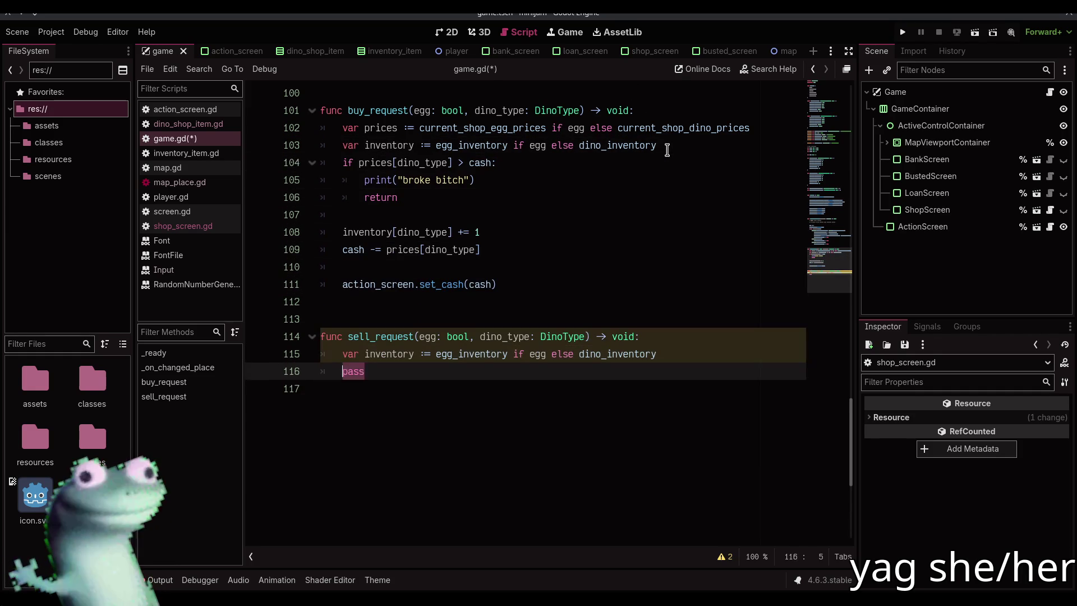
Step: Add an 'if inventory[dino_type] == 0:' guard printing "dont have dat dino/egg tho" and returning
type("if inv")
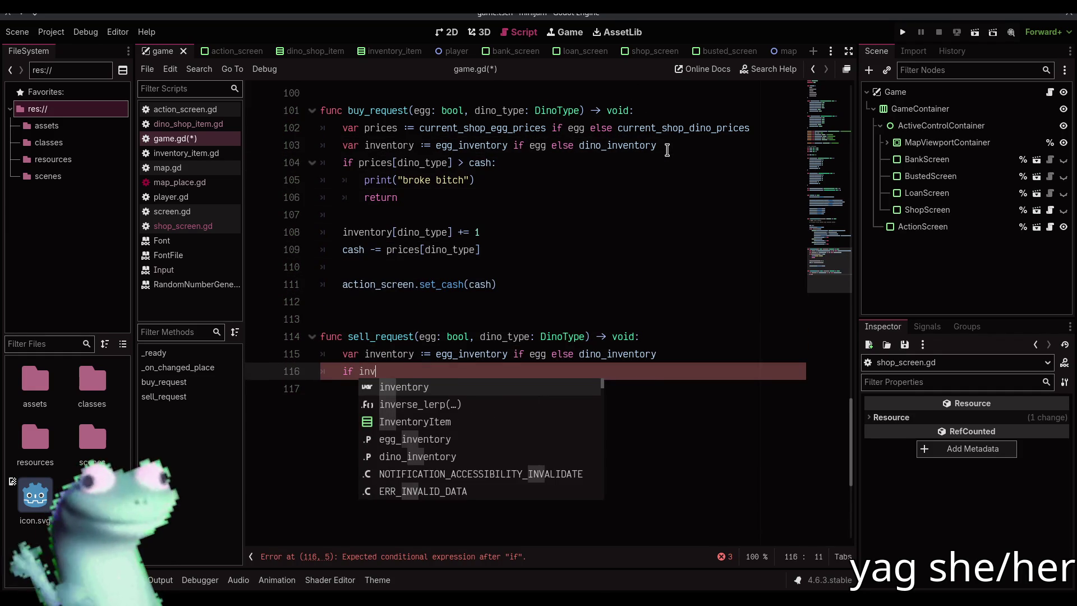
key("Return")
type("[dino")
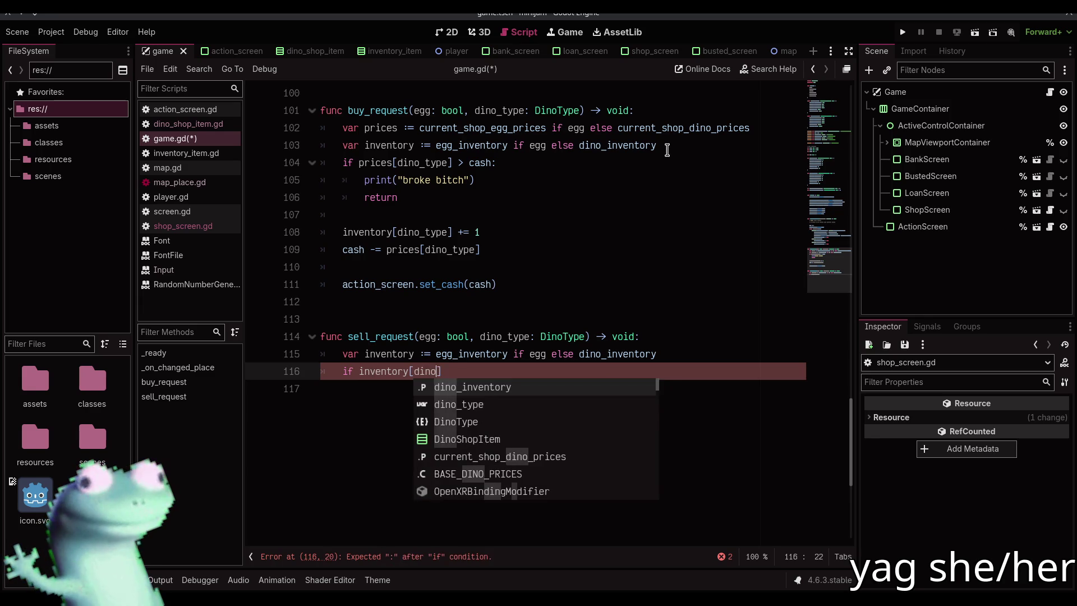
key("Return")
type("== 0:")
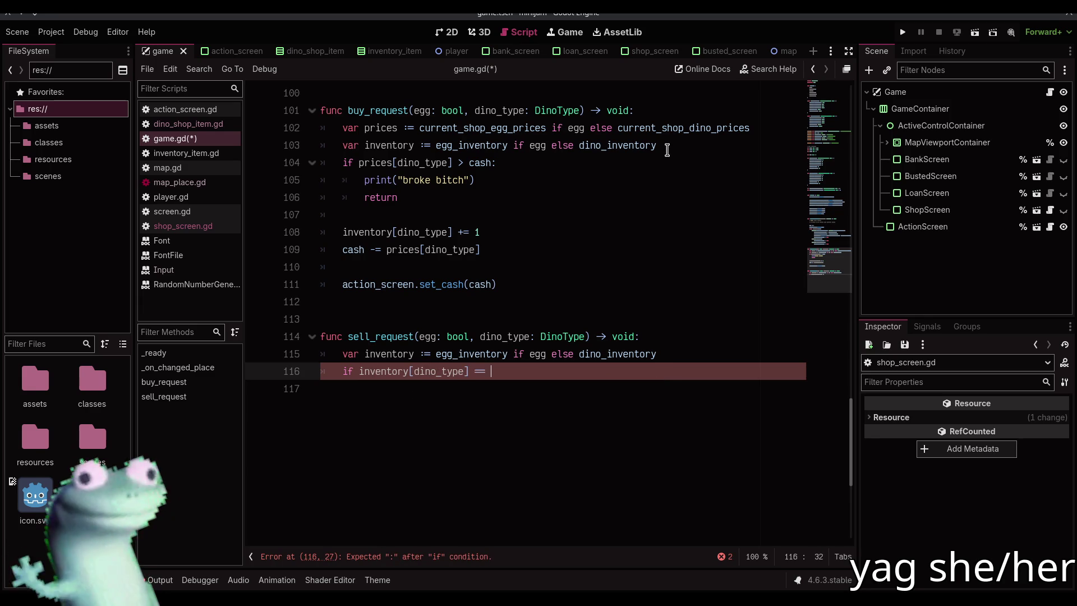
key("Return")
type("return")
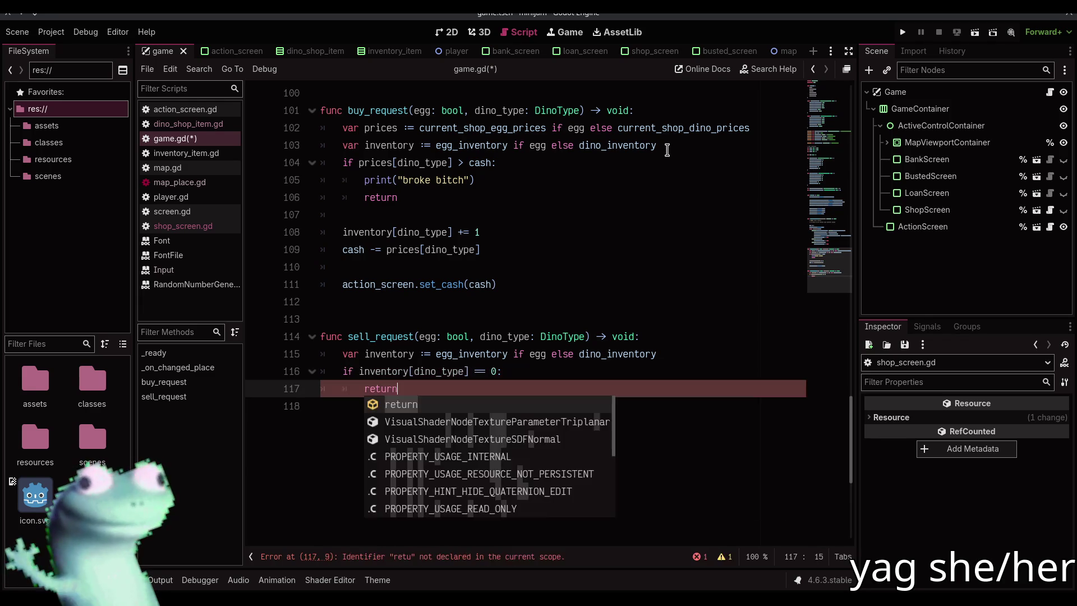
key("Return")
key("ctrl+shift+Return")
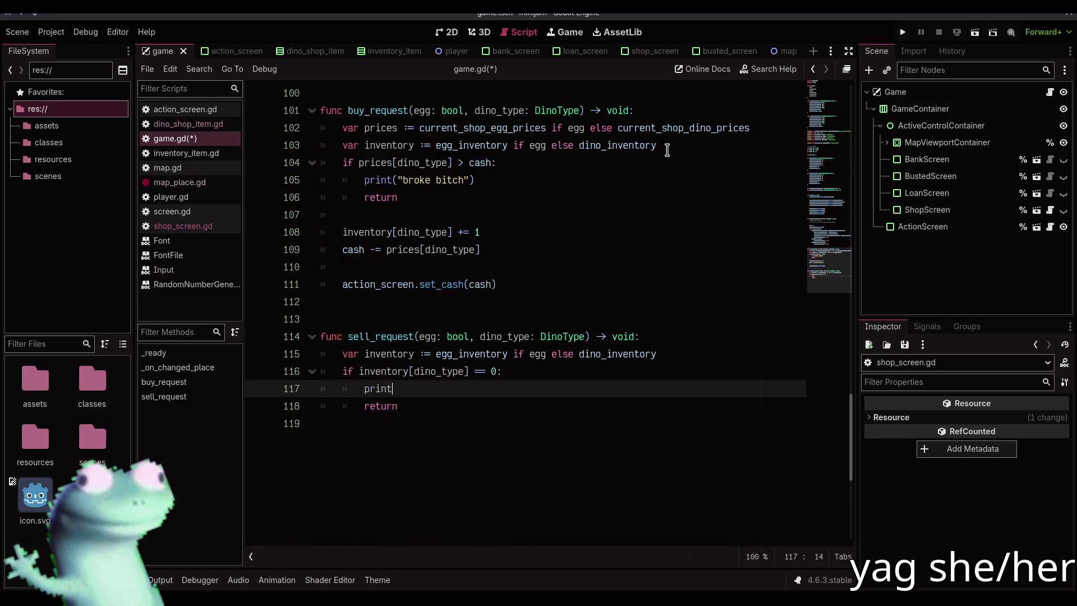
type("(\"dont have dat dino/egg tho")
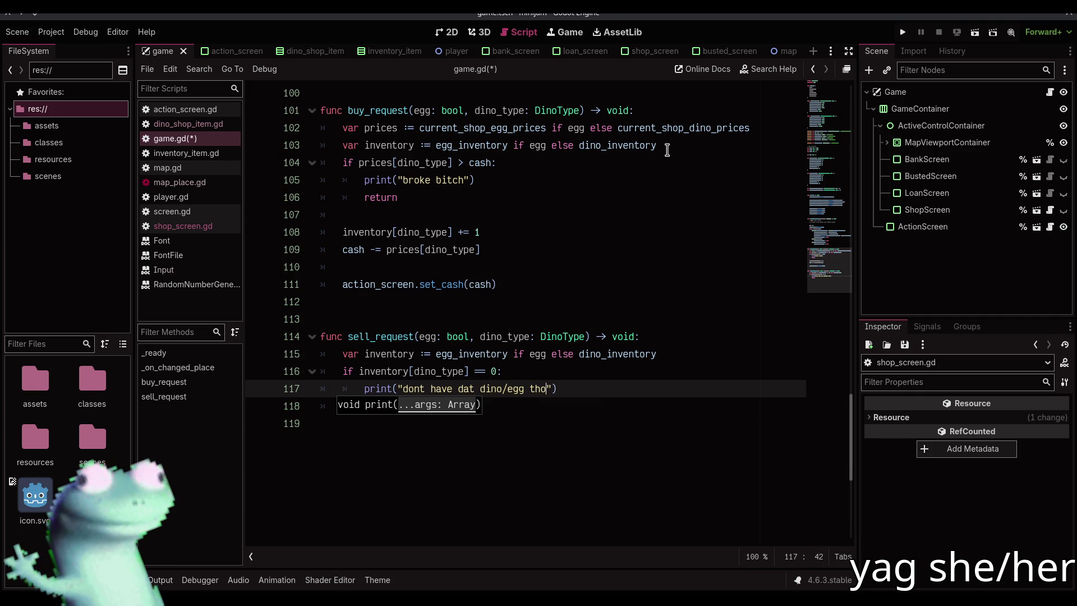
key("BackSpace")
key("BackSpace")
key("BackSpace")
type("tho")
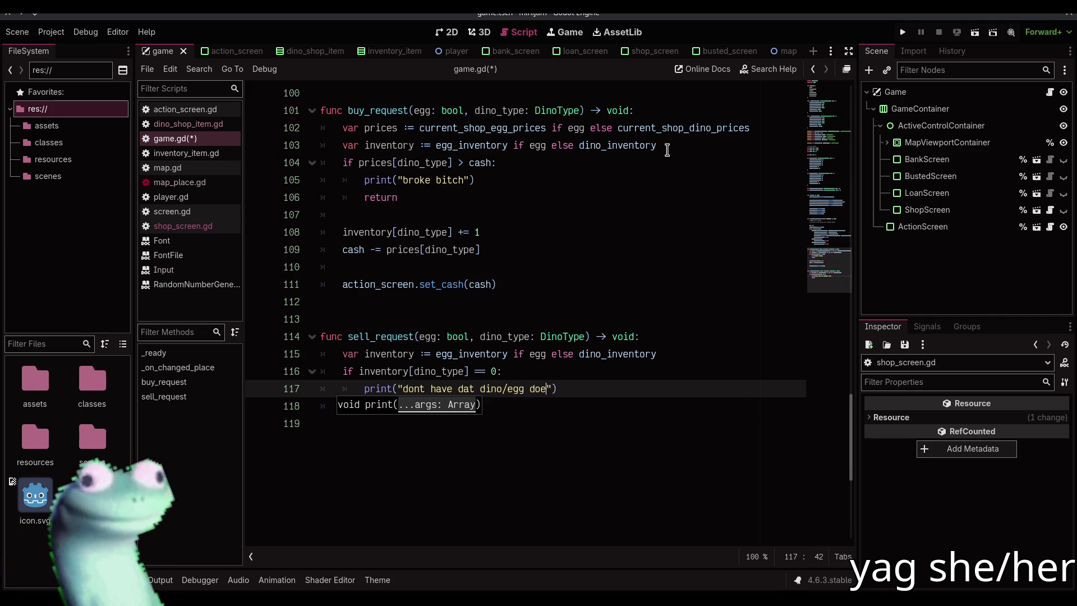
key("Down")
key("Return")
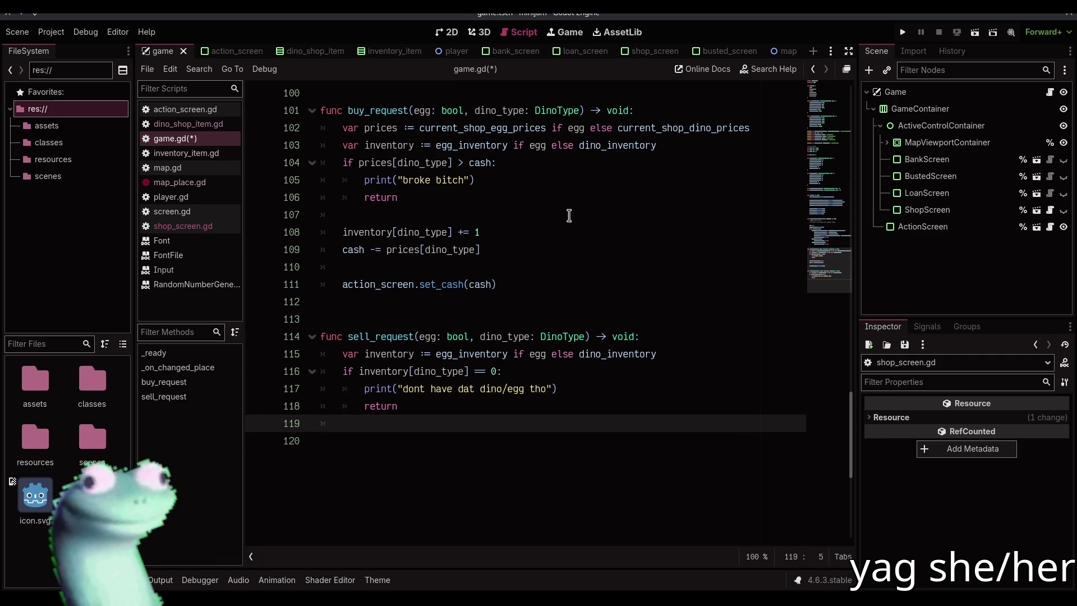
Step: Duplicate the var prices lookup line down into sell_request
left_click(610, 130)
key("ctrl+shift+d")
key("alt+Down")
key("alt+Down")
key("alt+Down")
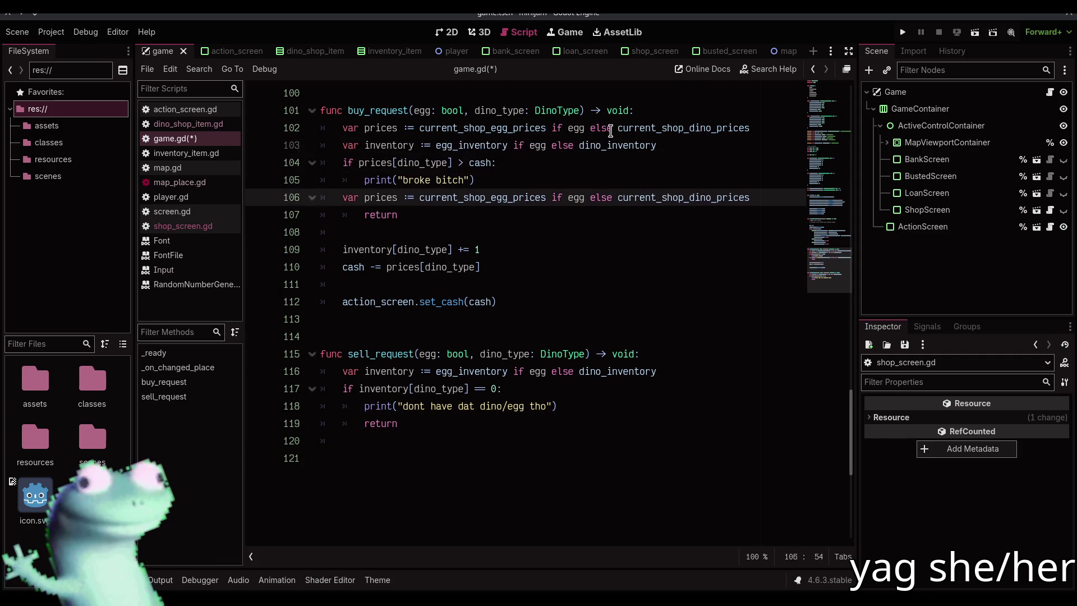
key("alt+Down")
key("alt+Down")
key("alt+Down")
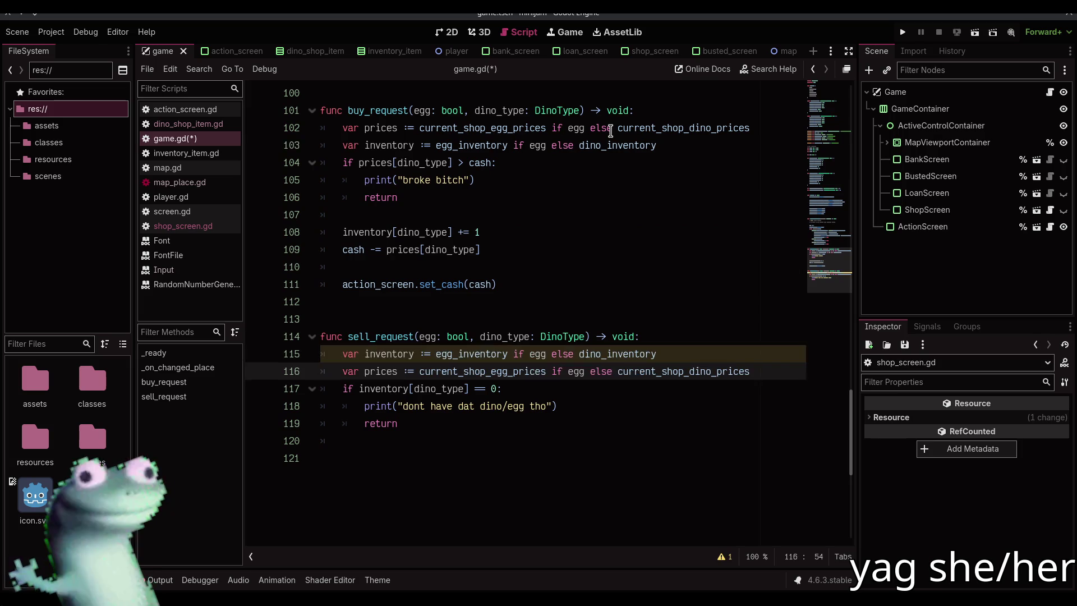
key("Down")
key("Down")
key("Down")
key("Return")
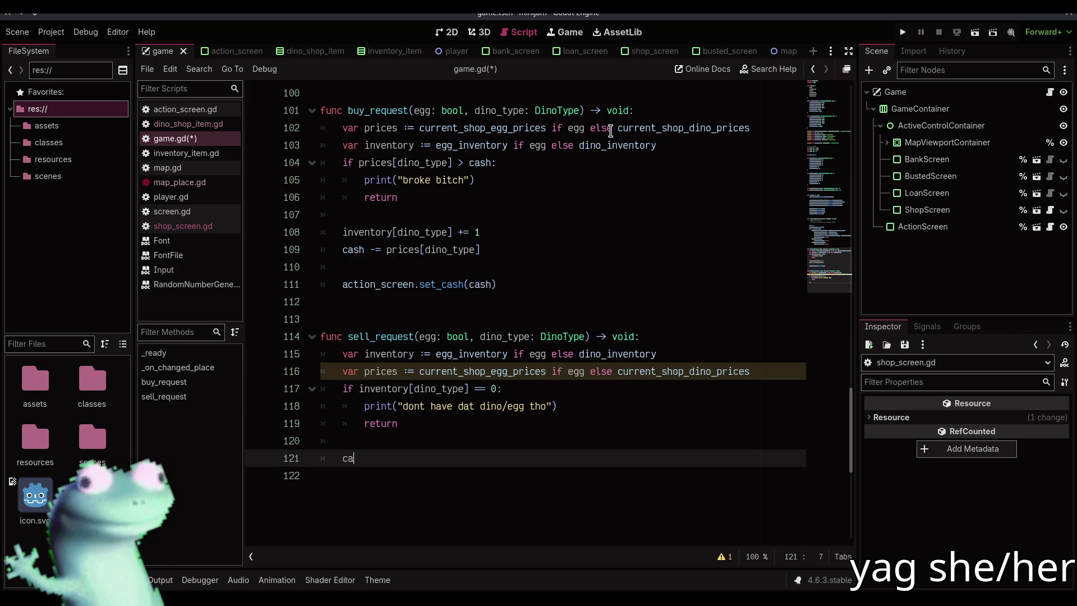
key("BackSpace")
key("BackSpace")
Step: Copy buy_request's inventory, cash and set_cash lines into the end of sell_request
mouse_move(514, 273)
left_mouse_down()
mouse_move(340, 218)
mouse_move(340, 227)
left_mouse_up()
key("ctrl+c")
left_click(376, 455)
key("ctrl+v")
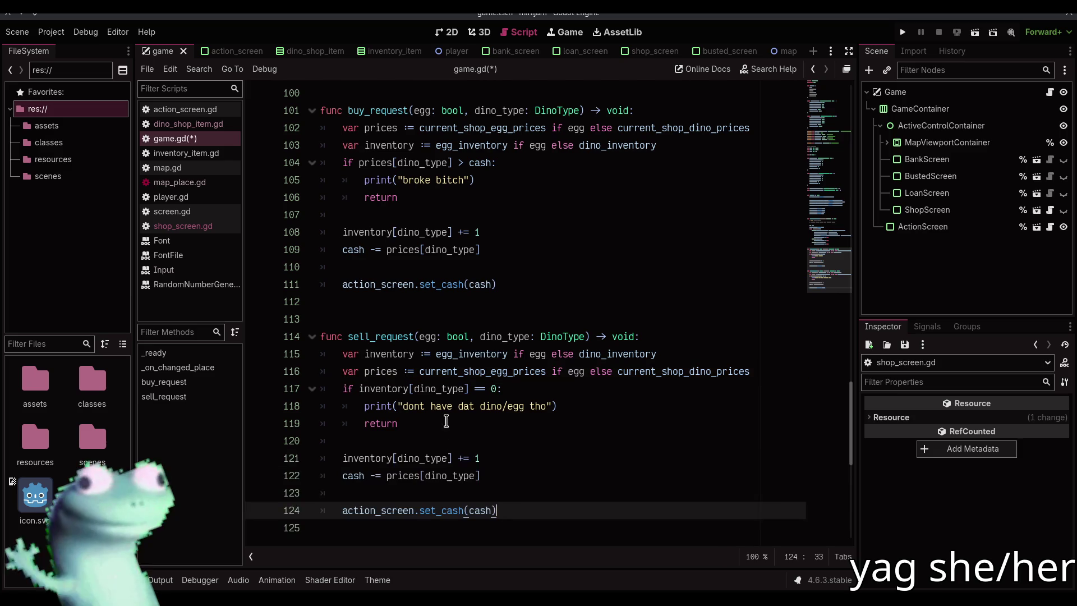
Step: Begin an action_screen call after set_cash in buy_request and save game.gd
left_click(517, 287)
key("Return")
type("action_")
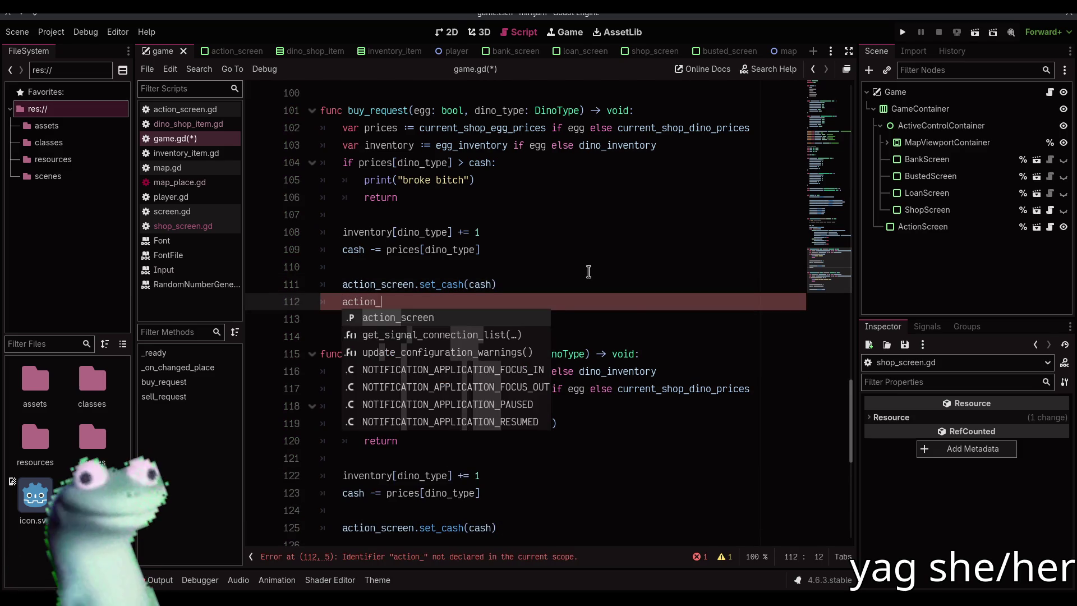
key("Return")
type(".set_")
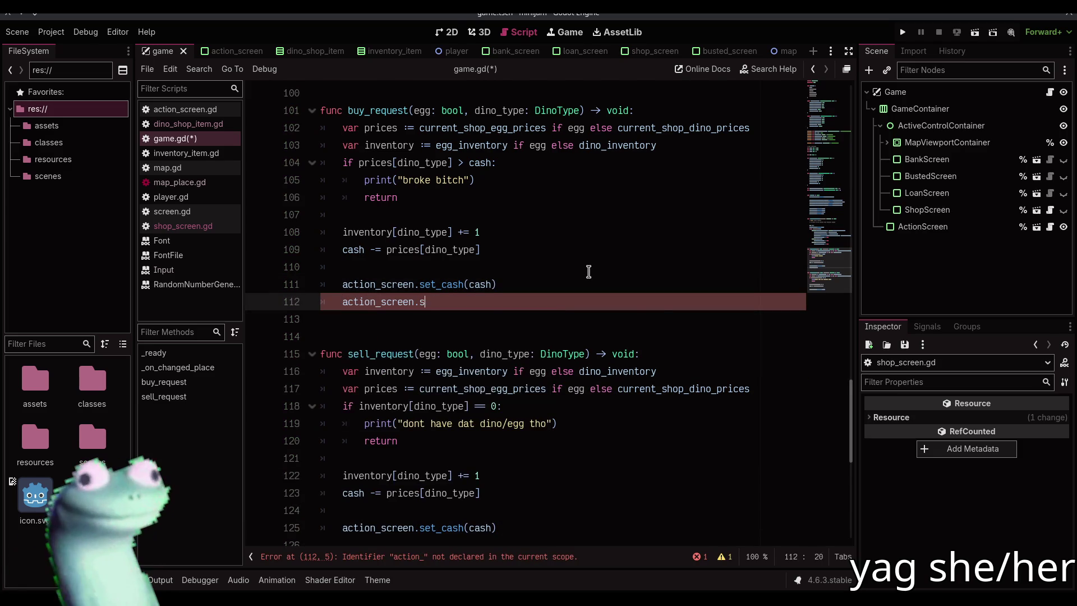
type("in")
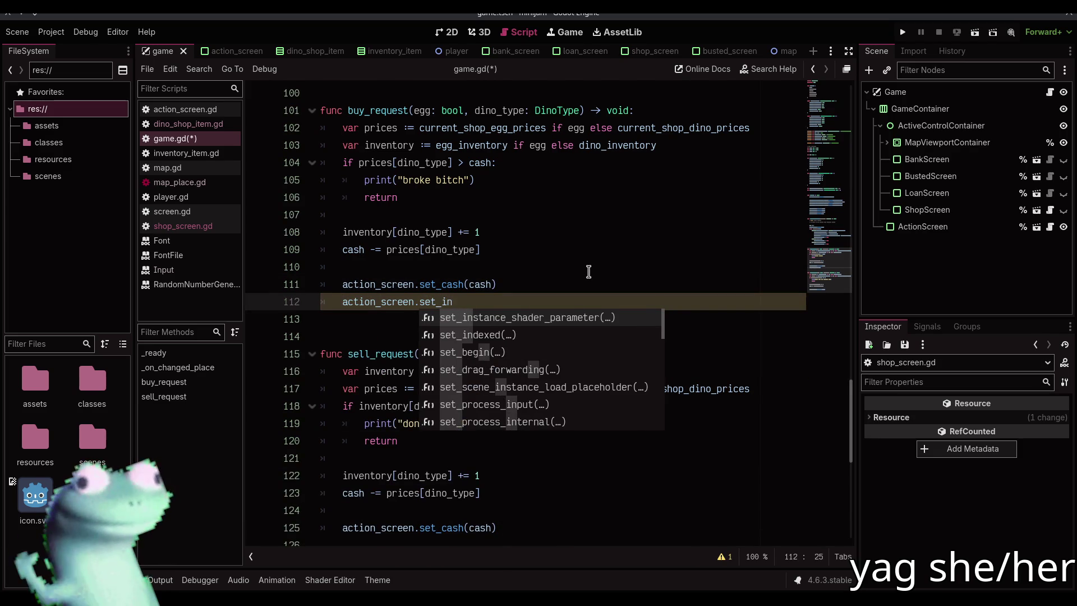
key("BackSpace")
key("BackSpace")
key("BackSpace")
key("BackSpace")
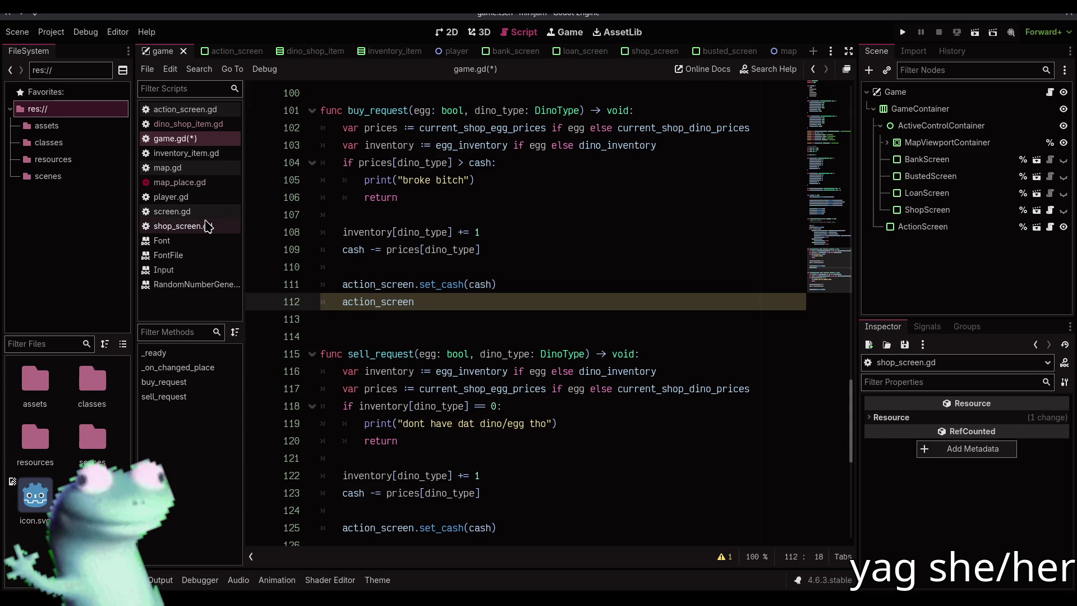
key("ctrl+s")
Step: Give update_inventory in action_screen.gd parameters egg and dino as Dictionary[Game.DinoType, int], then save
left_click(212, 109)
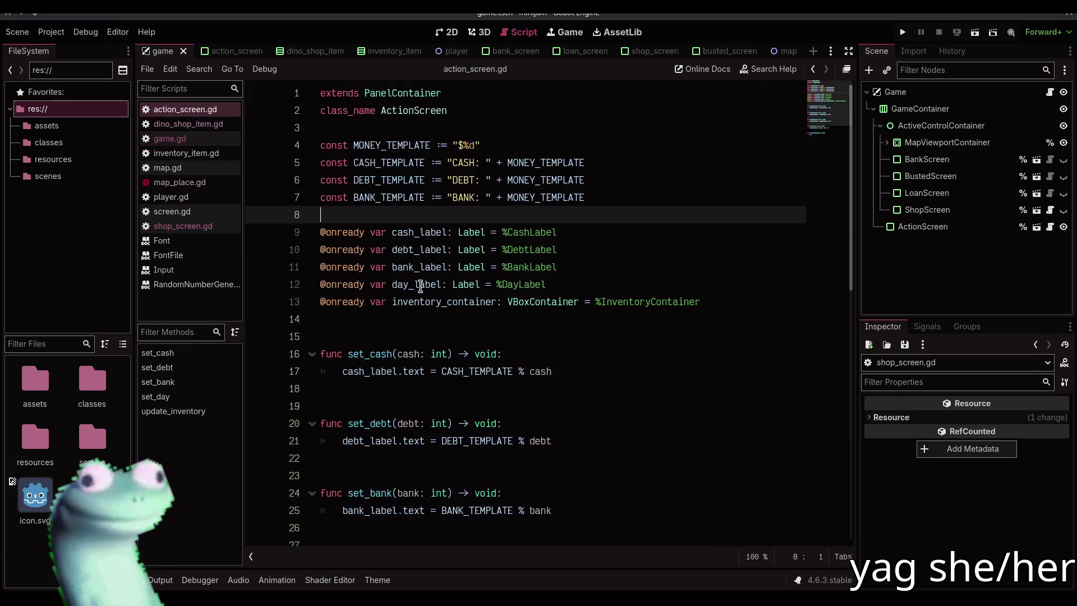
scroll(419, 298, "down", 4)
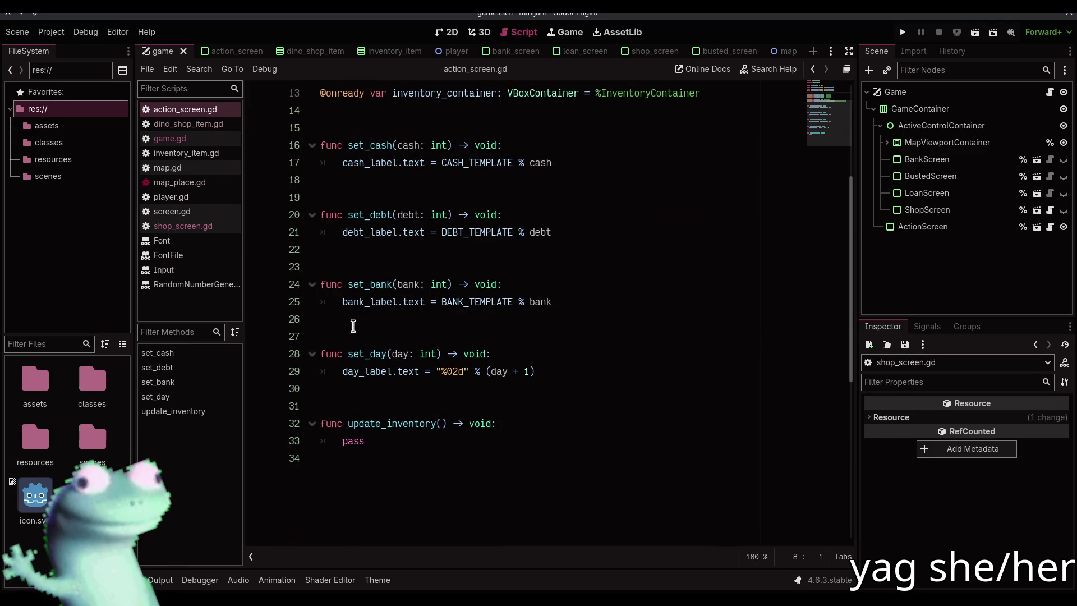
left_click(442, 423)
type("egg: Dict")
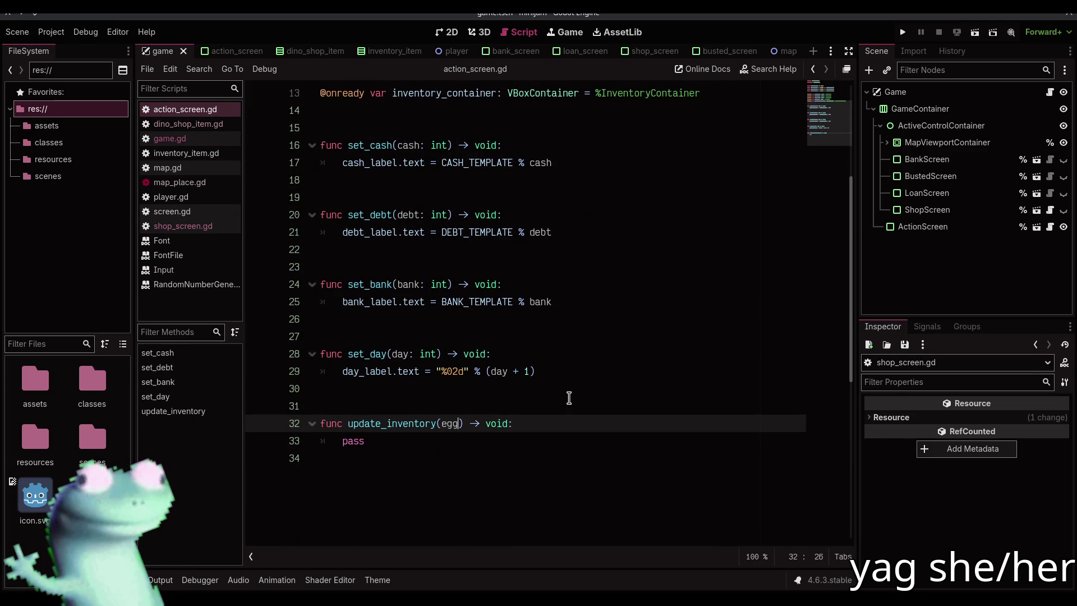
type("ionary[Di")
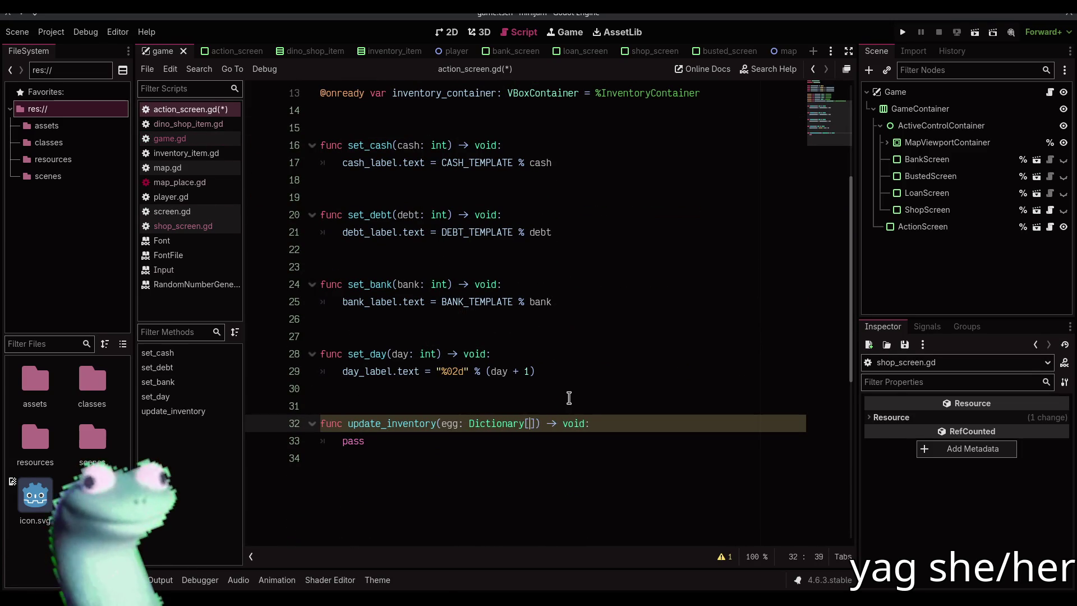
key("BackSpace")
key("BackSpace")
type("Game.DinoTy")
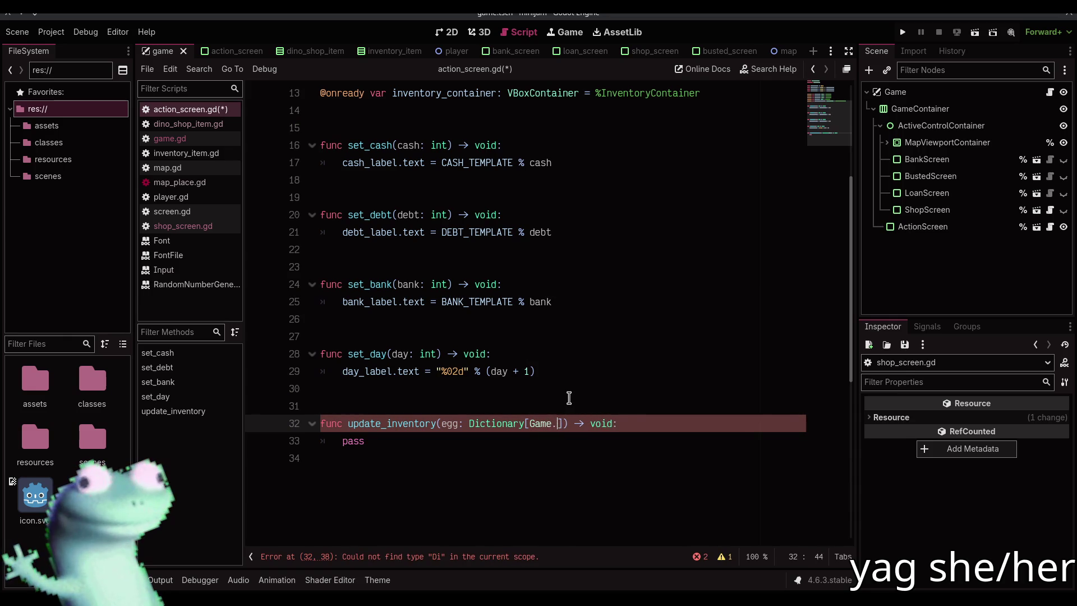
type("pe, int],")
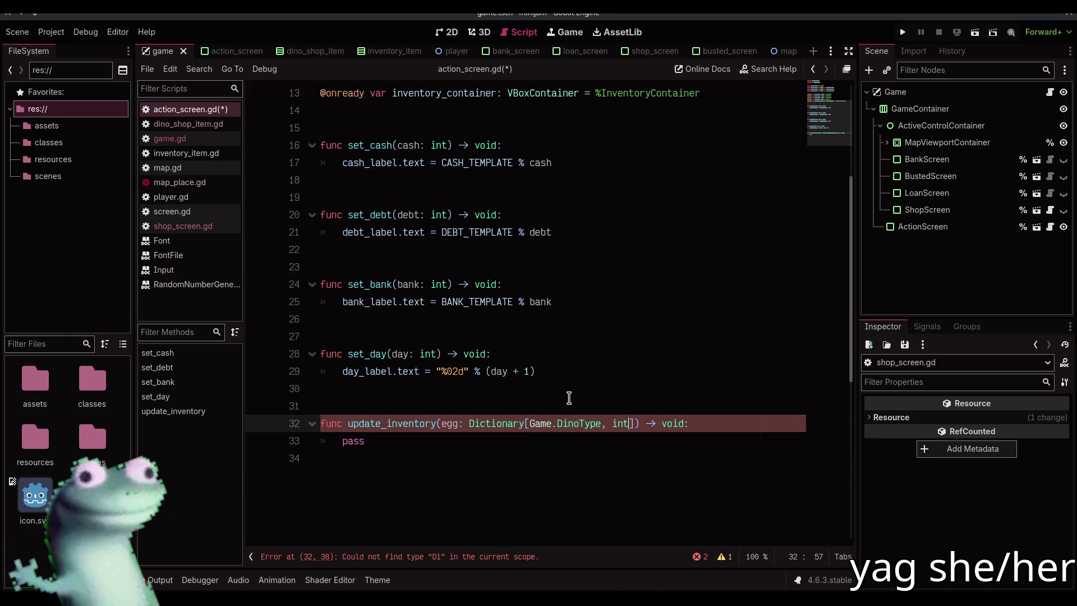
type(" dino: Dictionary[Game.D")
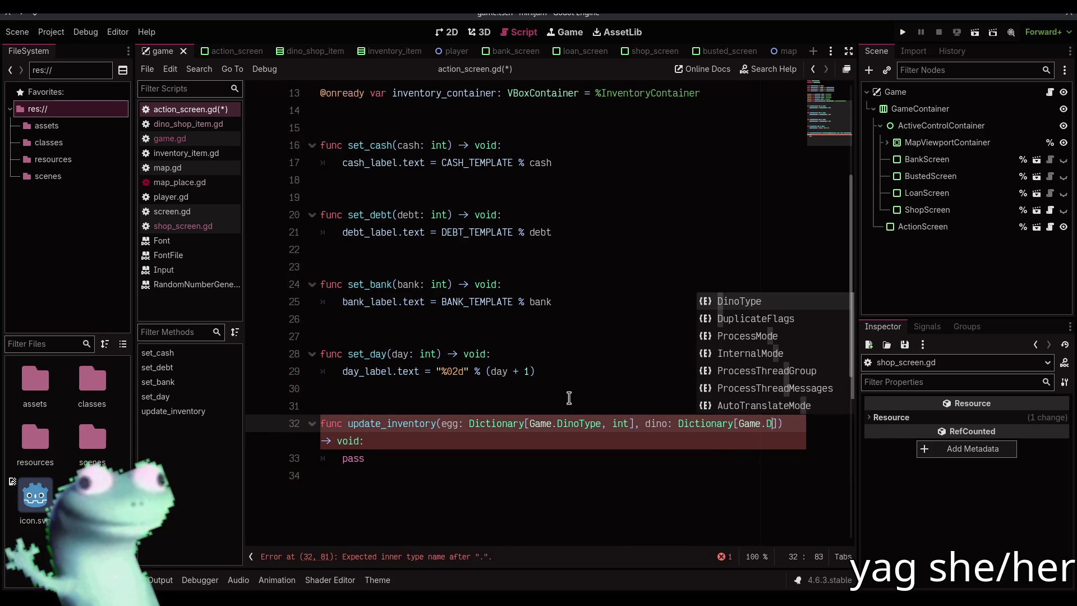
type("ino")
key("Return")
type(", int")
key("Down")
key("ctrl+s")
key("alt+Tab")
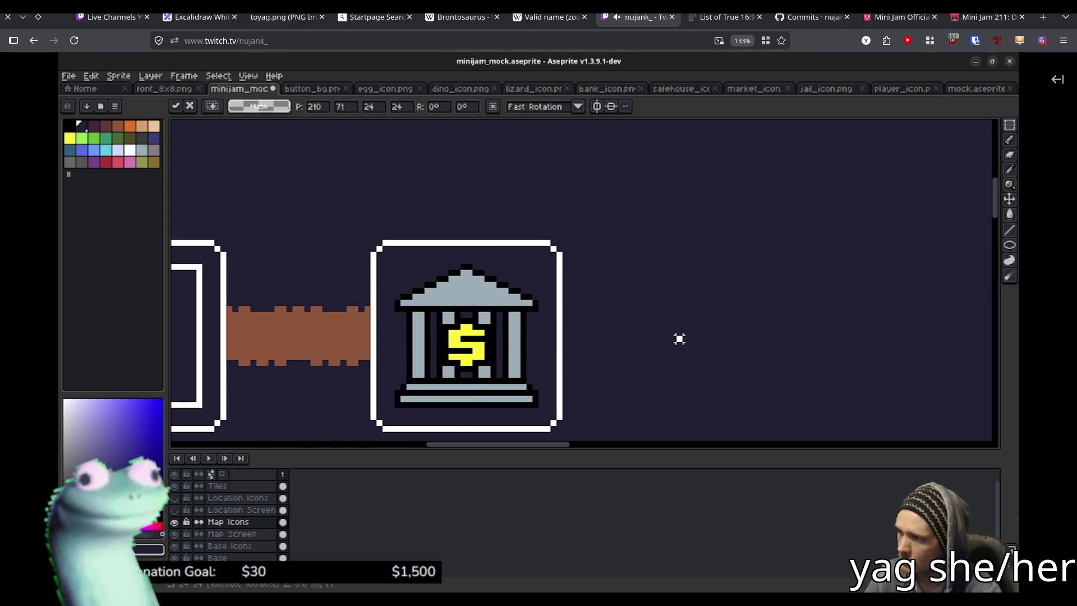
Step: Watch the Twitch stream of the Aseprite map mockup with its DINO SHOP and BANK tiles
mouse_move(580, 431)
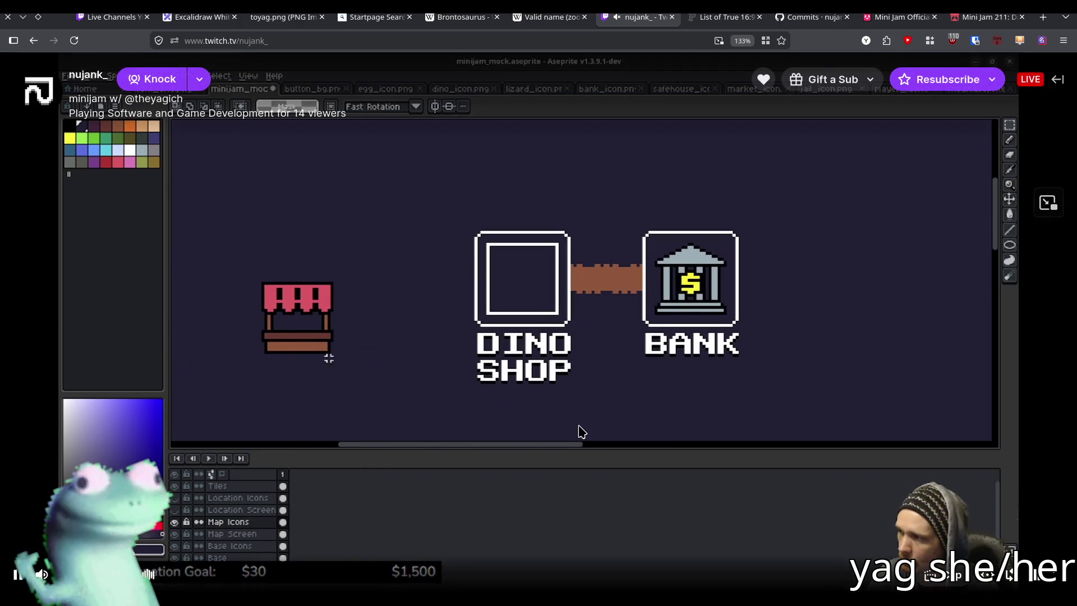
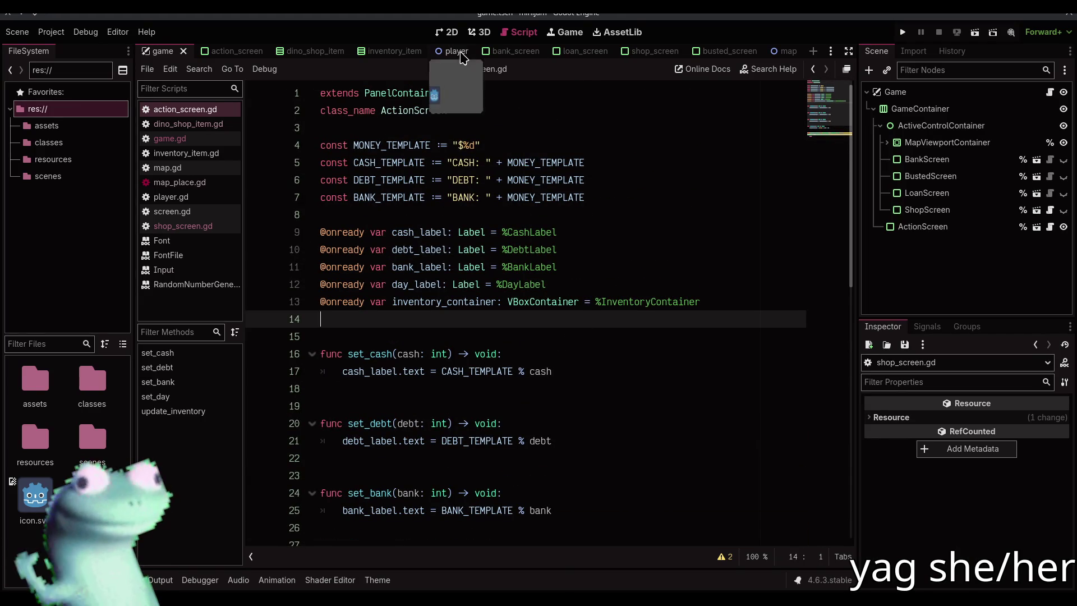
Step: Inspect InventoryContainer's dino items in the action_screen scene, then start a new line in action_screen.gd
left_click(447, 32)
left_click(230, 51)
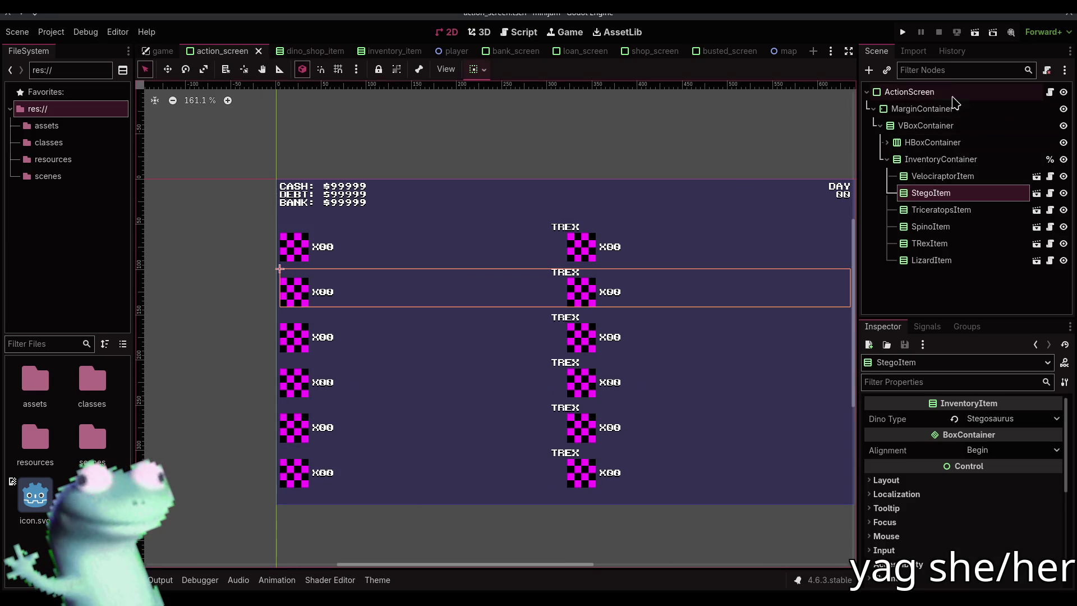
left_click(1062, 92)
left_click(1063, 92)
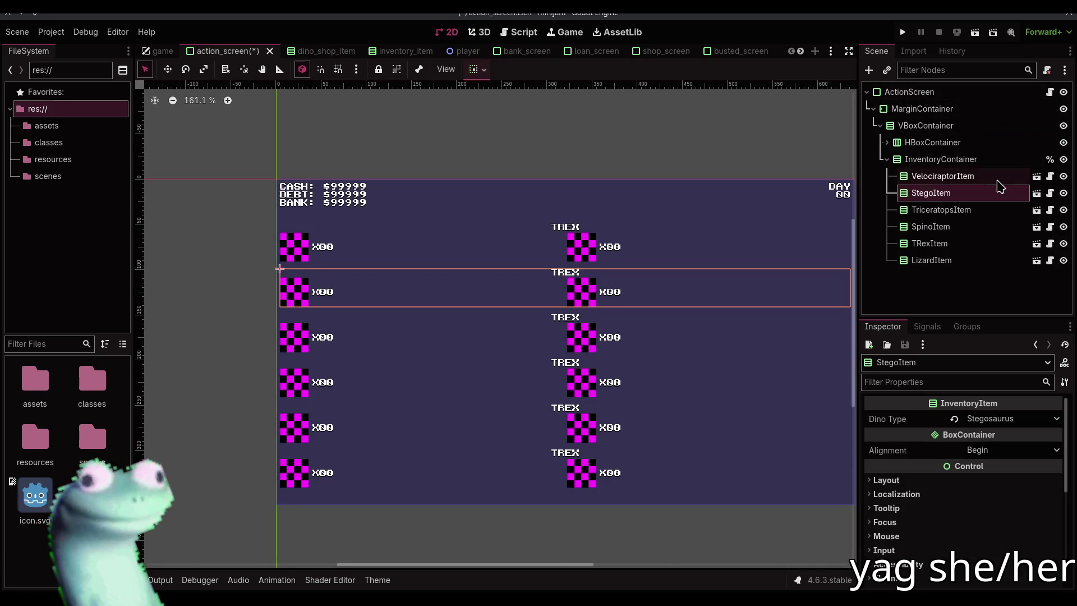
left_click(944, 160)
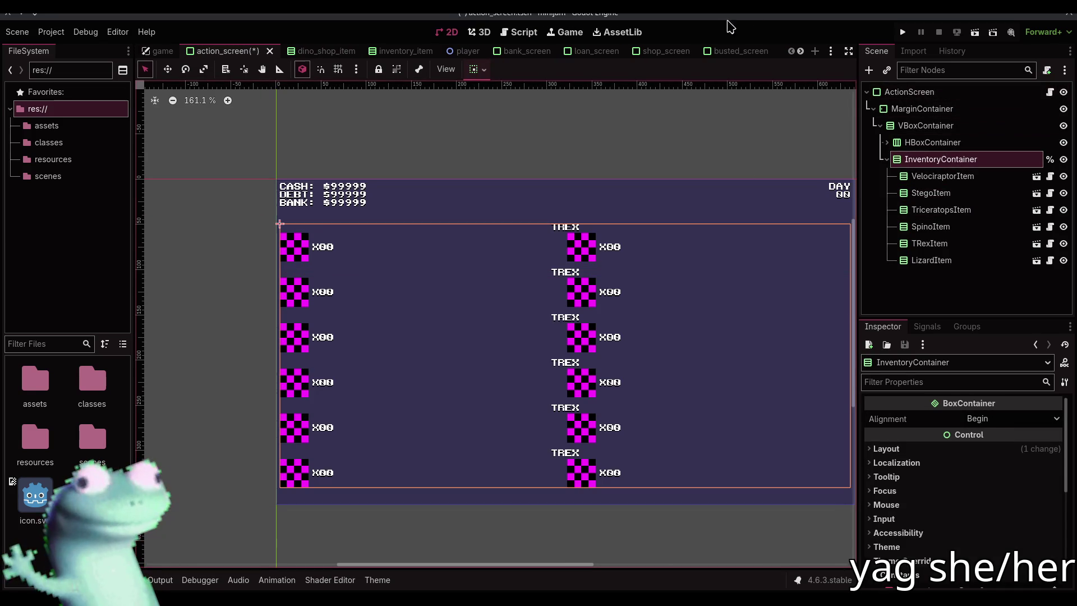
left_click(519, 32)
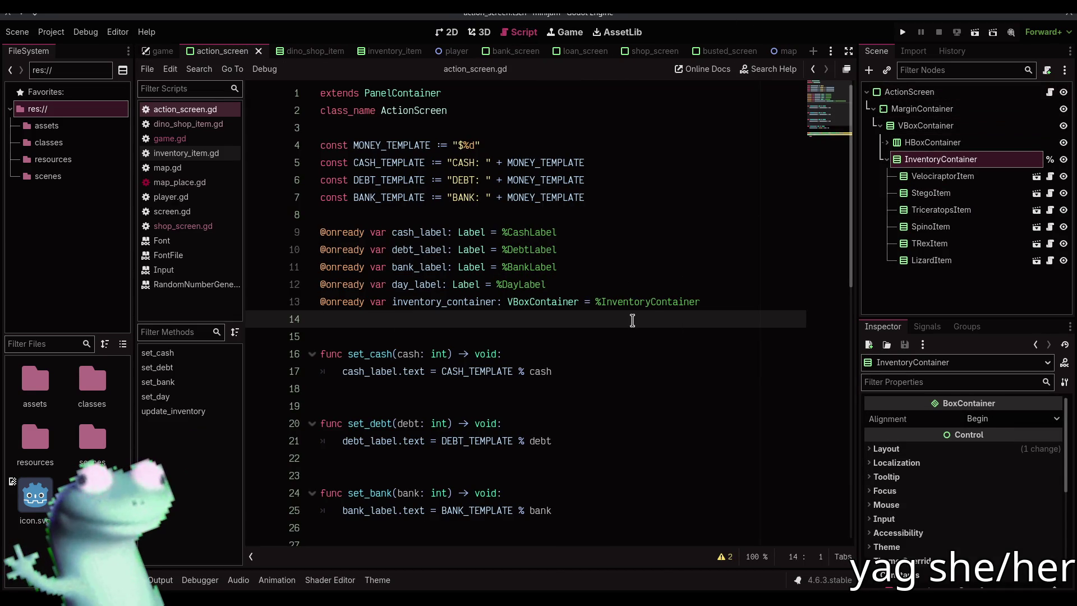
key("Return")
type("var inventory_items: Dictionary")
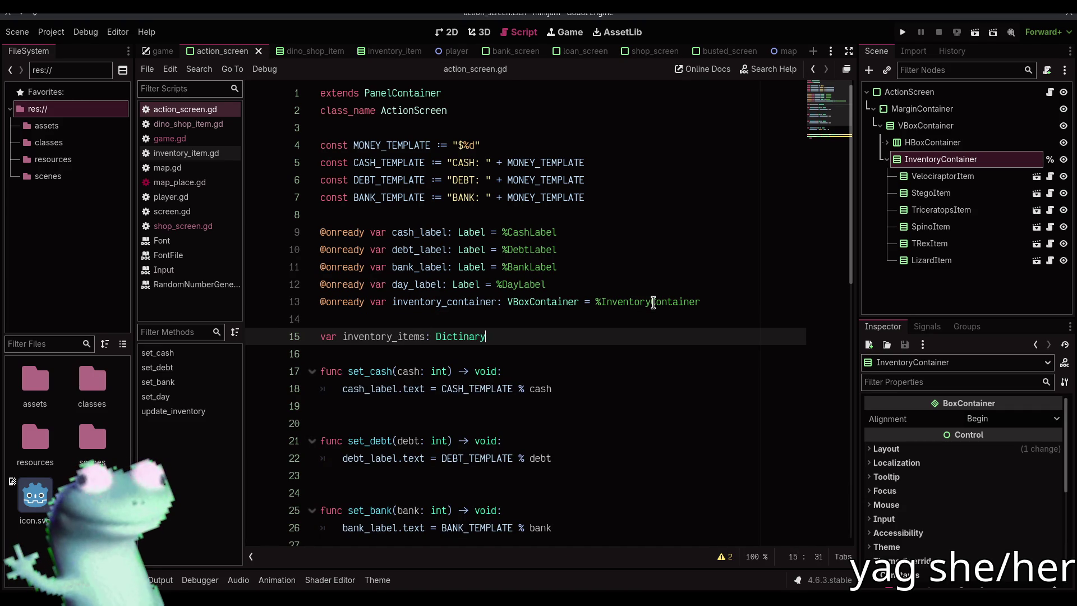
Step: Declare inventory_items as a Dictionary[Game.DinoType, InventoryItem] initialised to {}
type("[]")
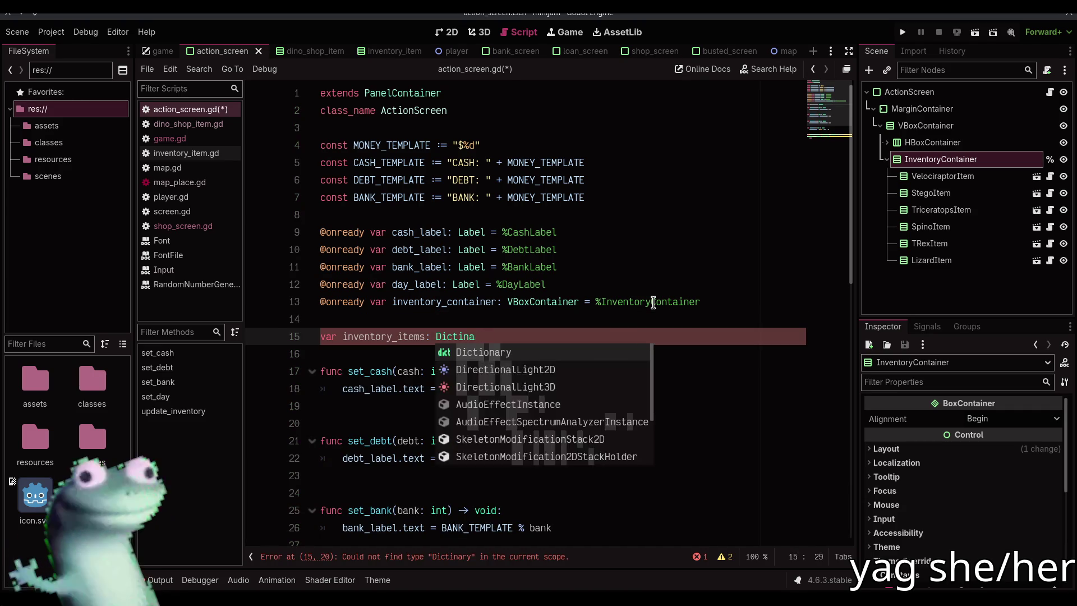
type("D")
key("Return")
type(",")
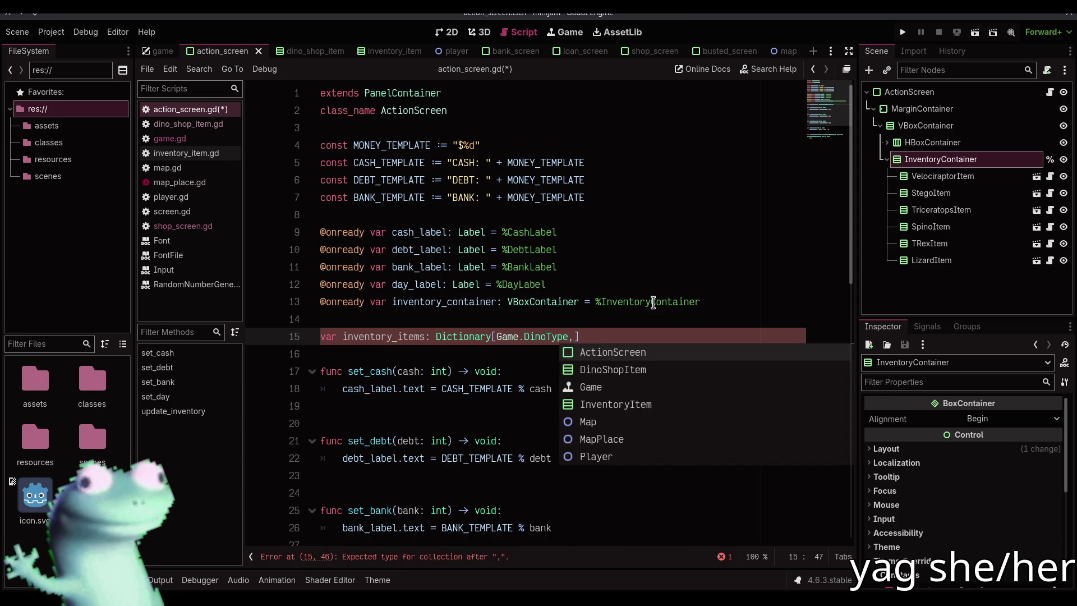
key("Down")
key("Down")
key("Down")
key("Return")
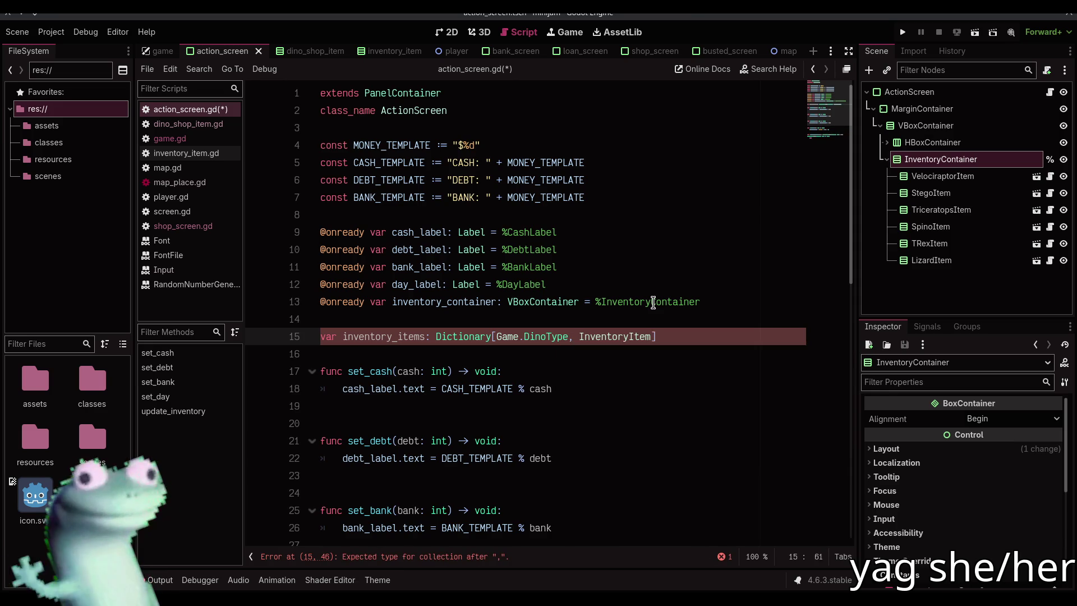
key("Right")
type("=")
key("Return")
key("Return")
Step: Add a _ready function looping over inventory_container.get_children() as InventoryItem
type("fu")
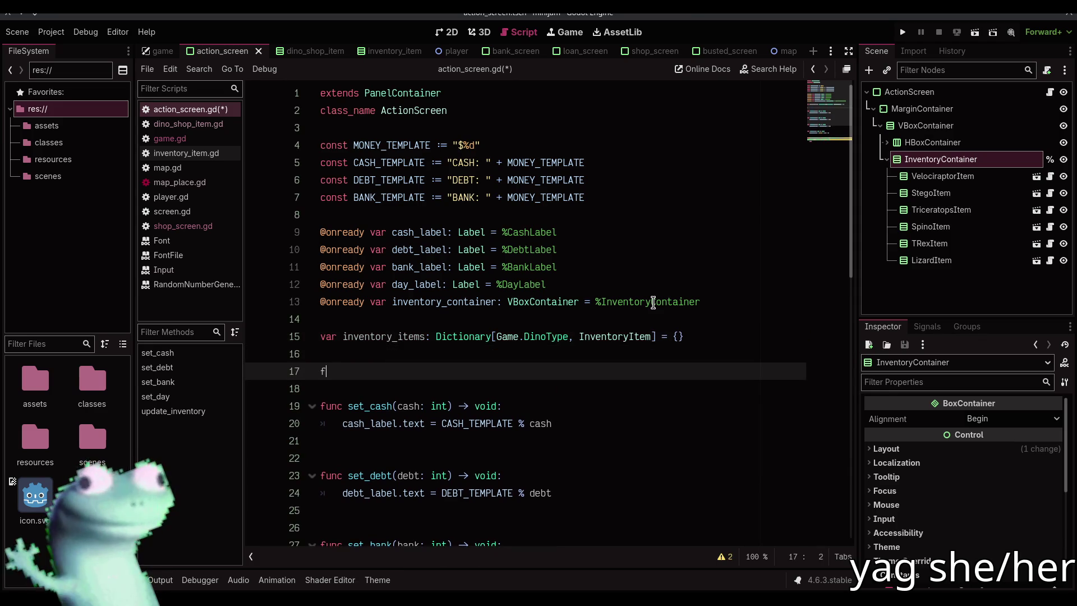
key("BackSpace")
key("BackSpace")
key("Return")
type("_r")
key("Return")
key("Return")
type("for inventory_item: Inve")
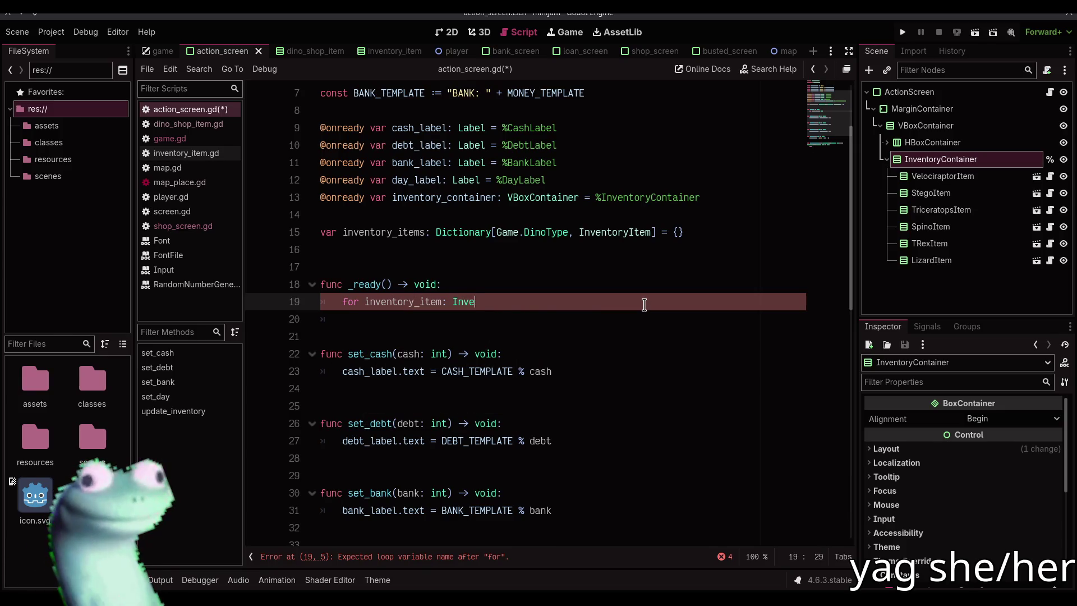
key("Return")
type("inv")
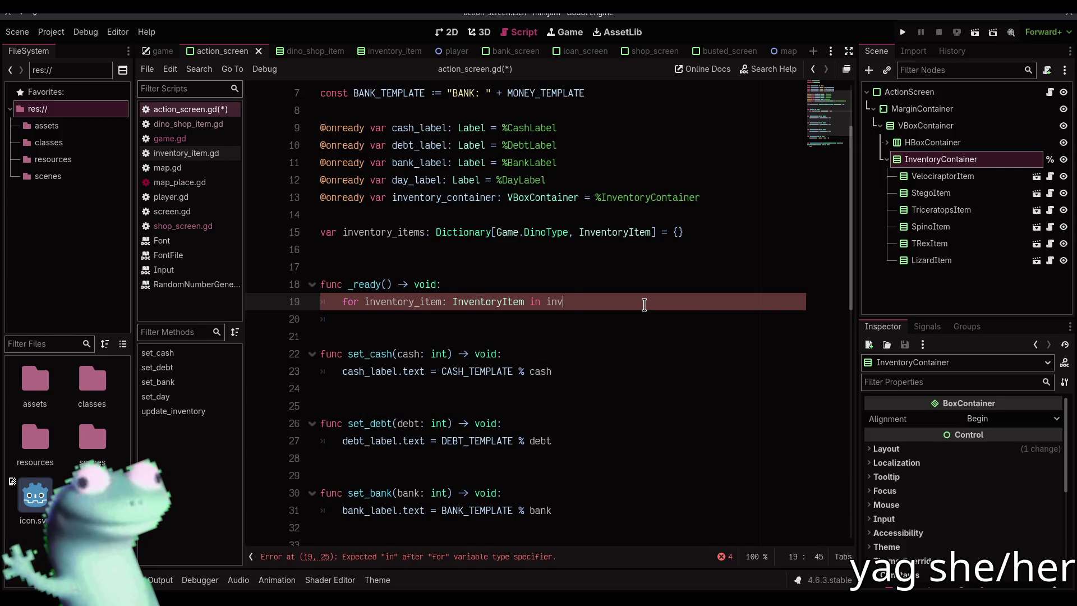
type("en")
key("Return")
type(".get_")
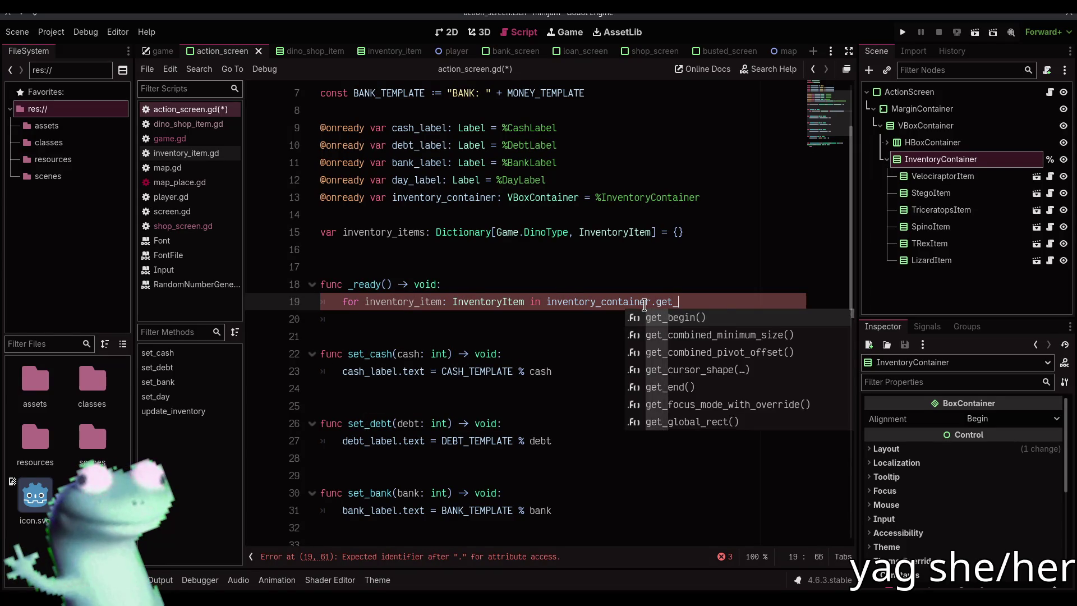
type("children():")
key("Return")
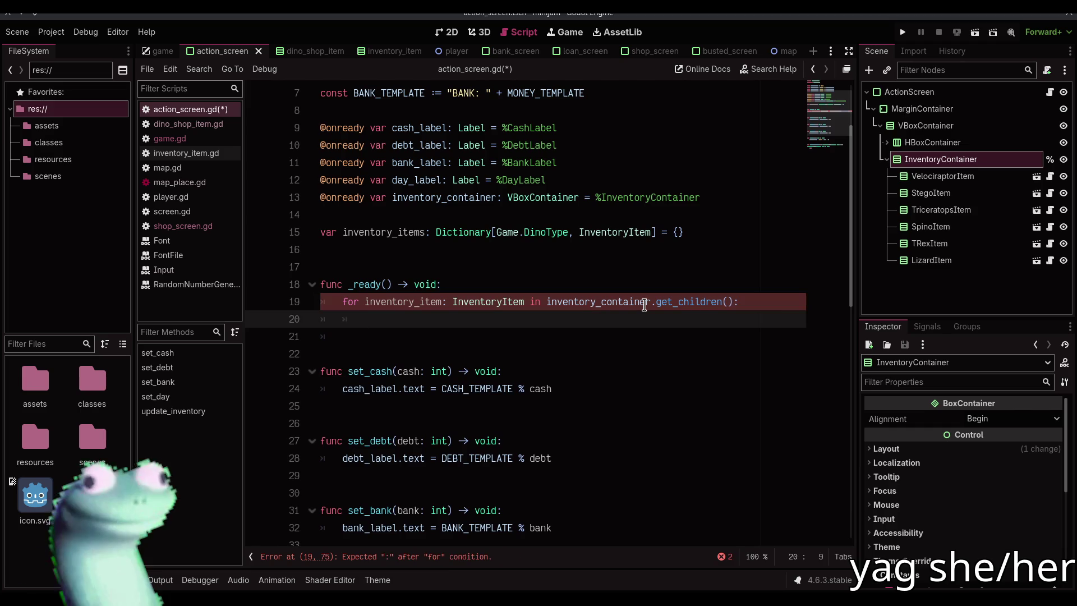
Step: Store each item in inventory_items keyed by inventory_item.dino_type, and save the script
type("invent")
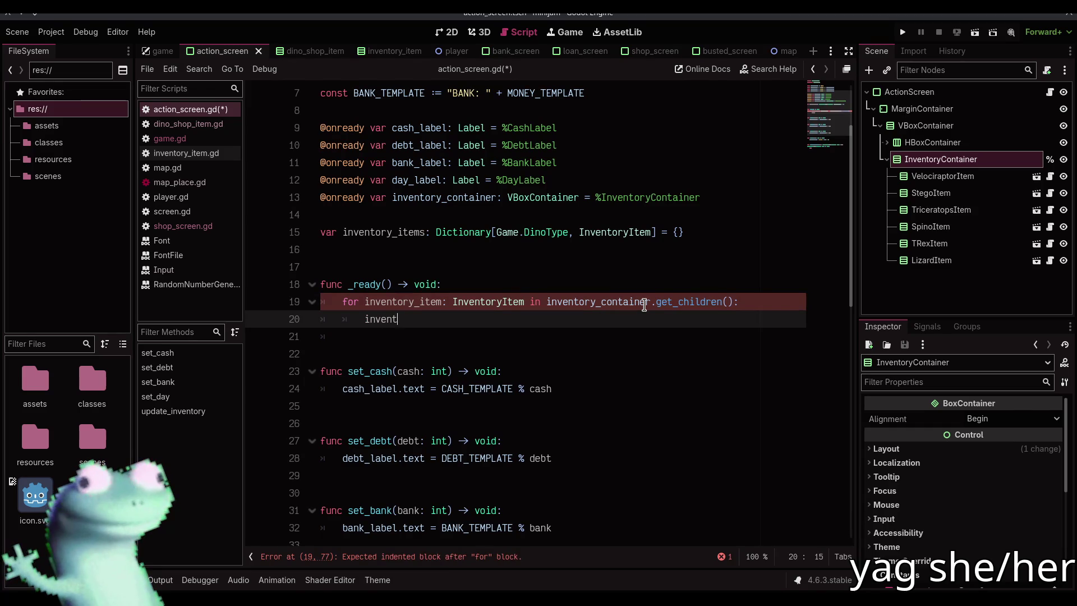
key("Down")
key("Down")
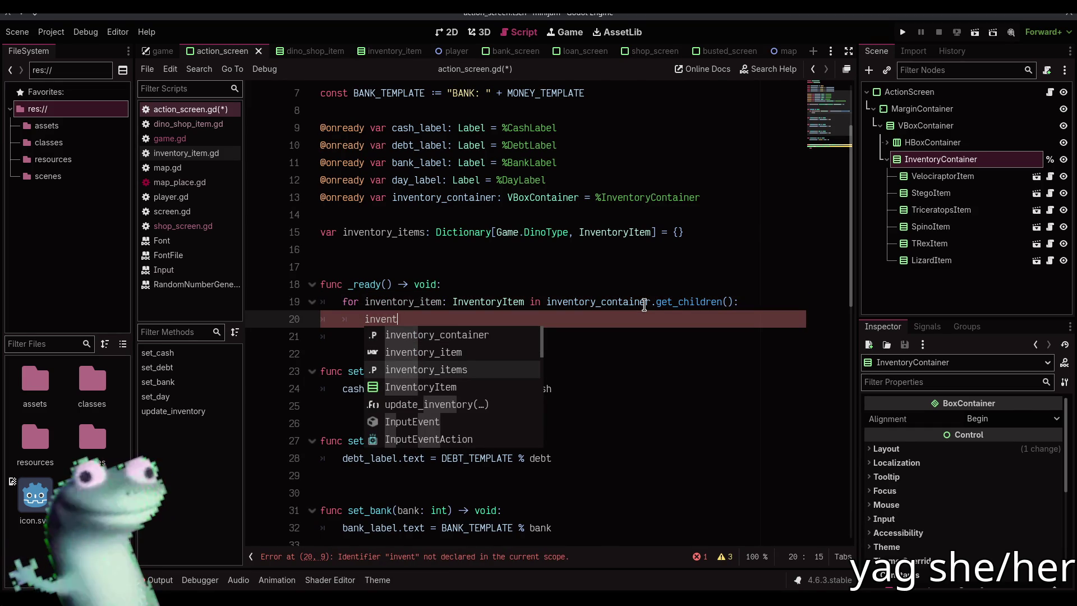
key("Return")
type("[inventor")
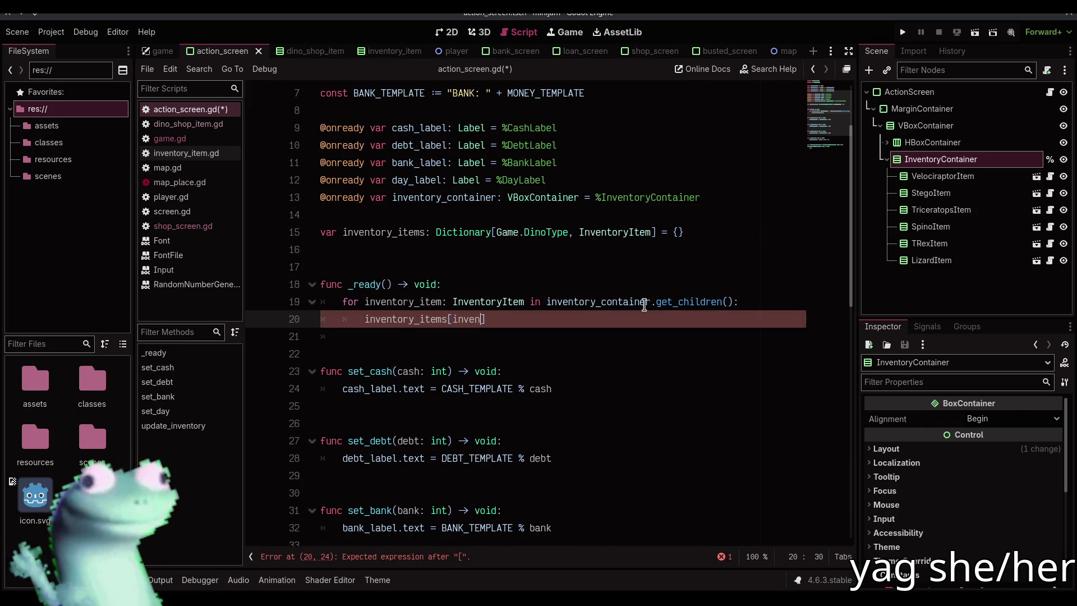
type("y_item.di")
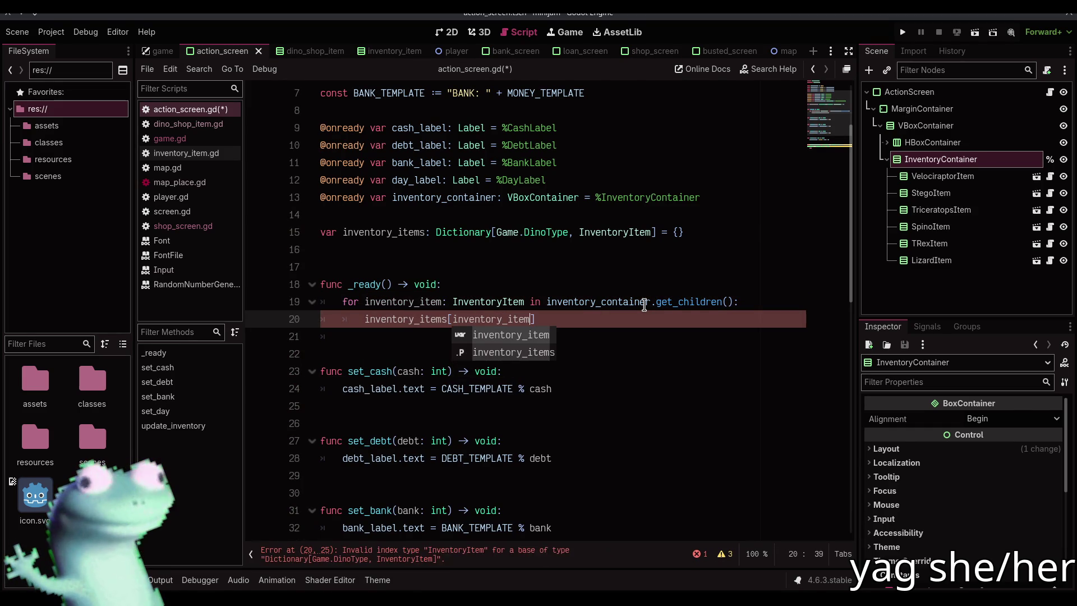
type("no_type]")
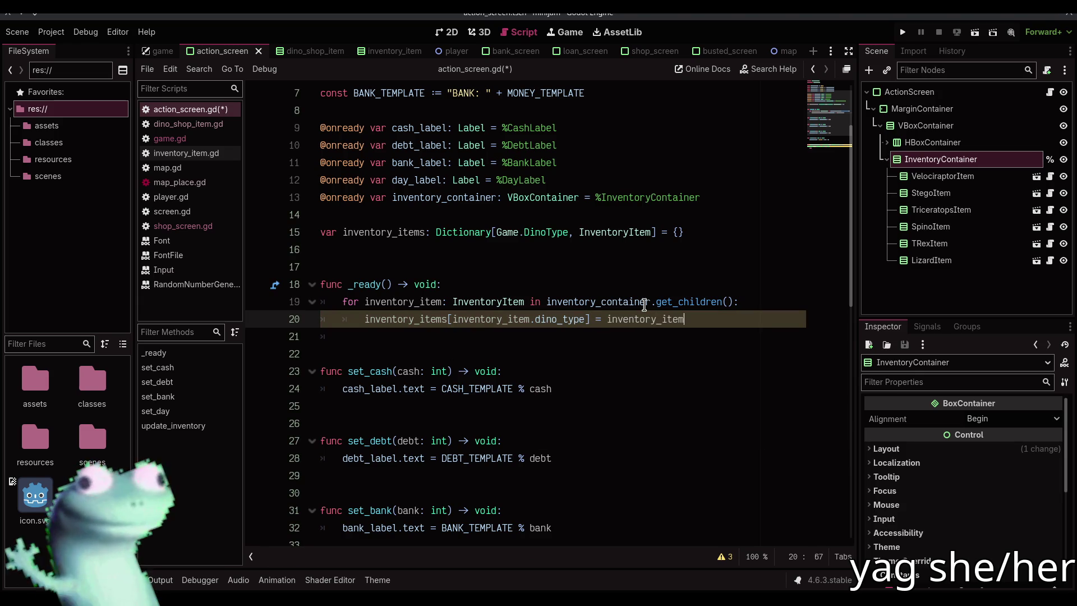
key("Escape")
key("Down")
key("ctrl+s")
key("BackSpace")
key("ctrl+s")
Step: Replace pass with a loop calling inventory_items[dino_type].set_qty(egg[dino_type], dino[dino_type]), and save
scroll(602, 306, "down", 5)
double_click(465, 422)
scroll(465, 421, "up", 1)
scroll(505, 423, "down", 1)
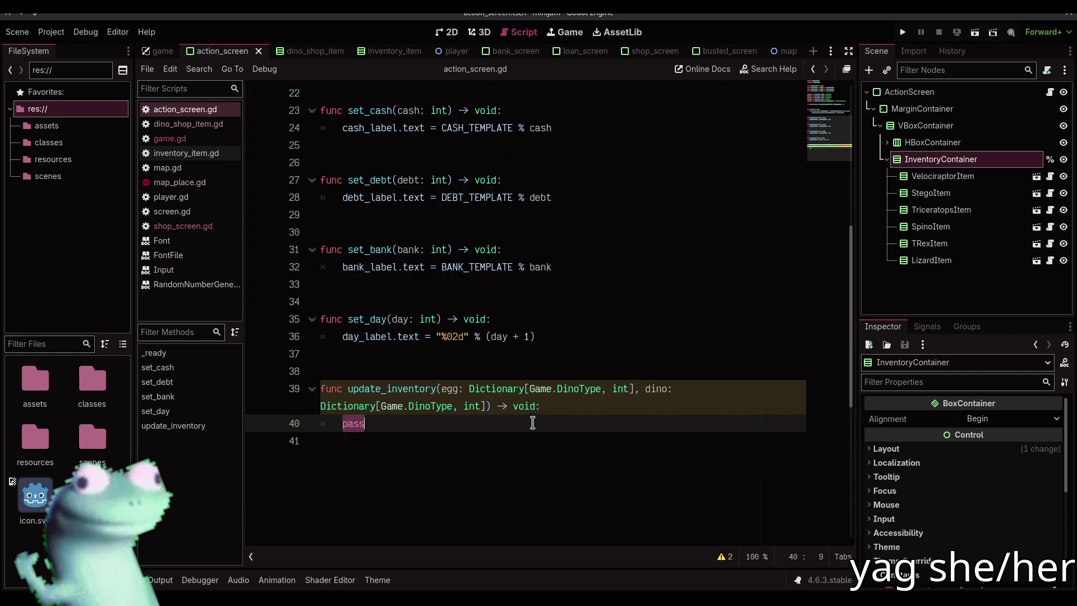
type("for dino_type in dino:")
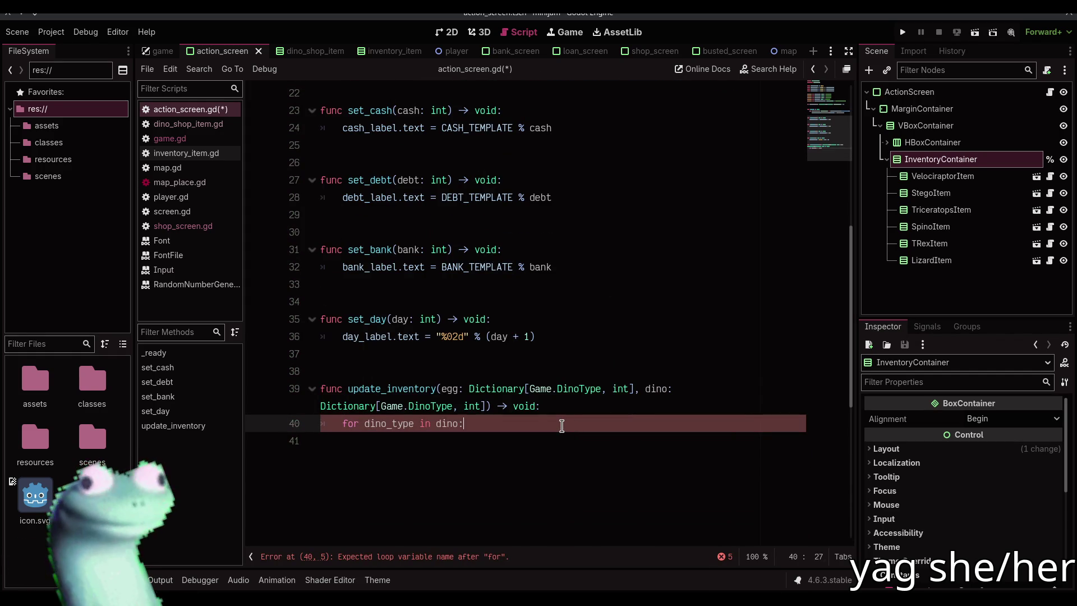
key("Return")
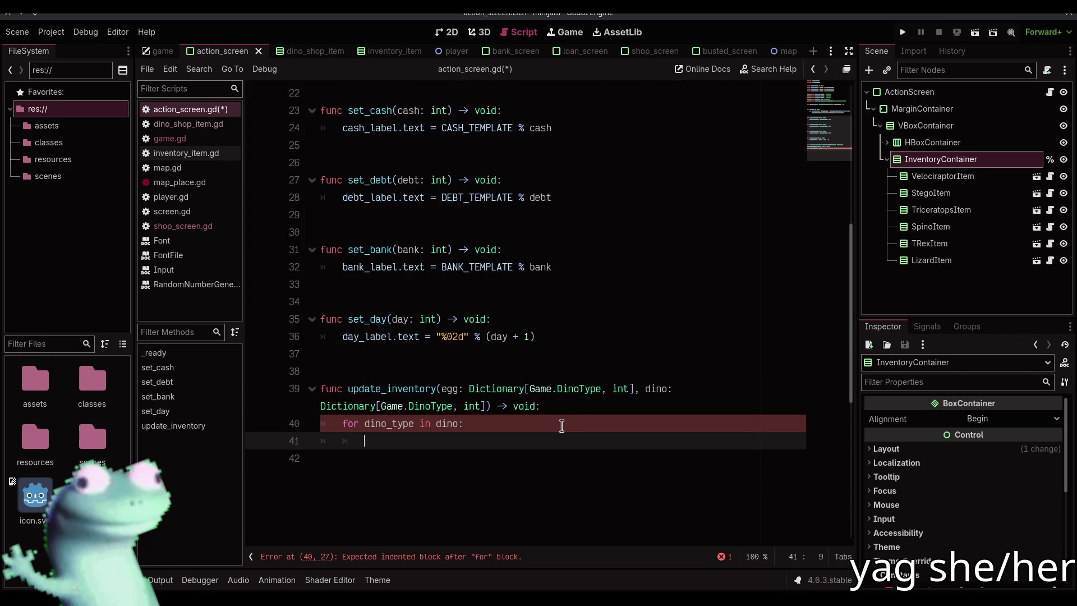
scroll(561, 426, "up", 1)
type("inve")
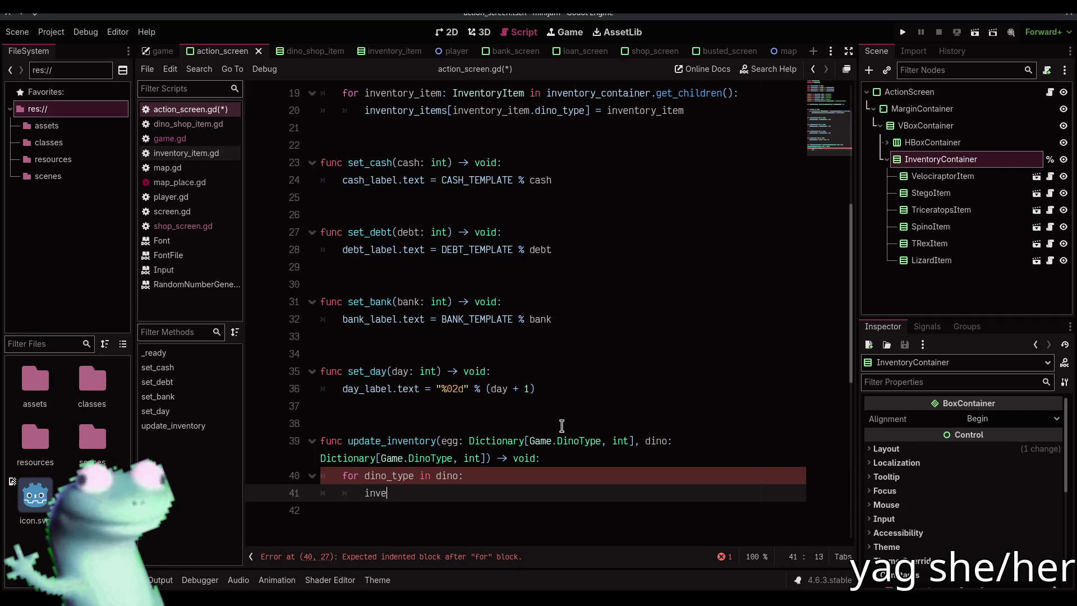
type("ntory_ite")
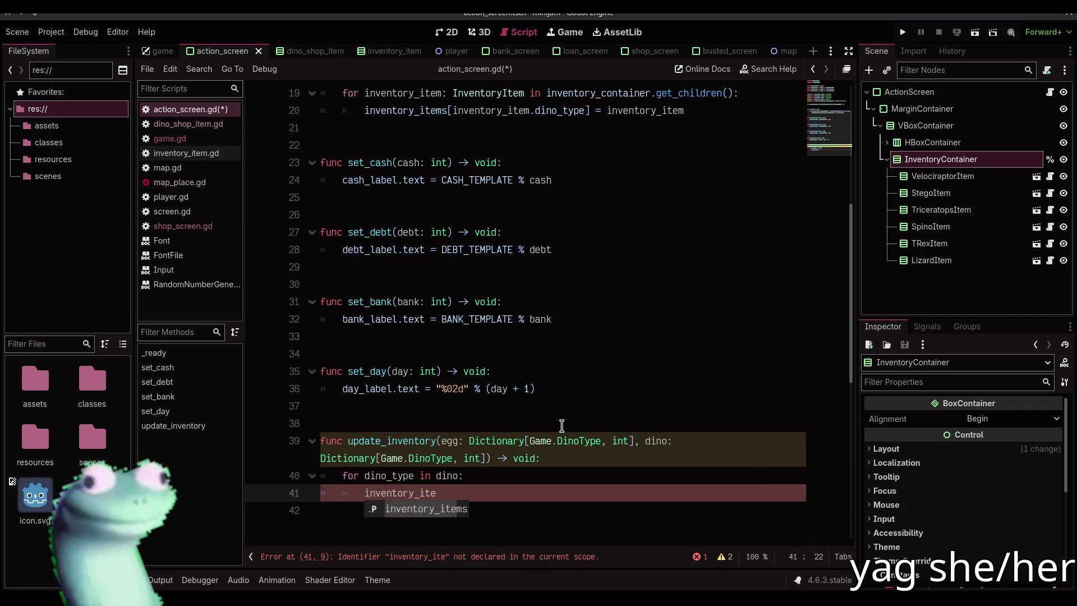
type("ms[din")
type("o_type")
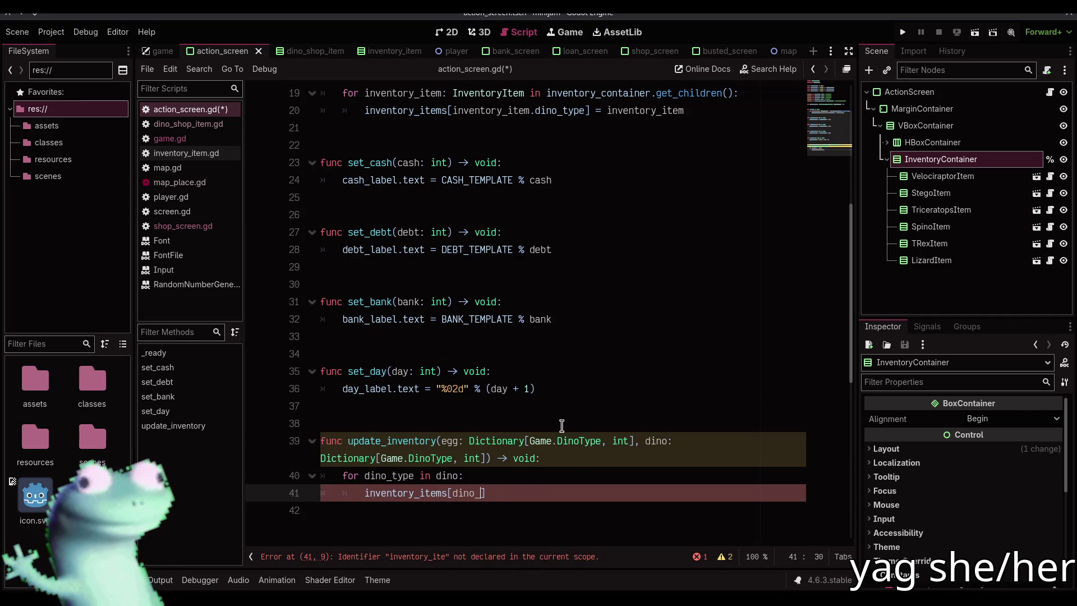
type("].se")
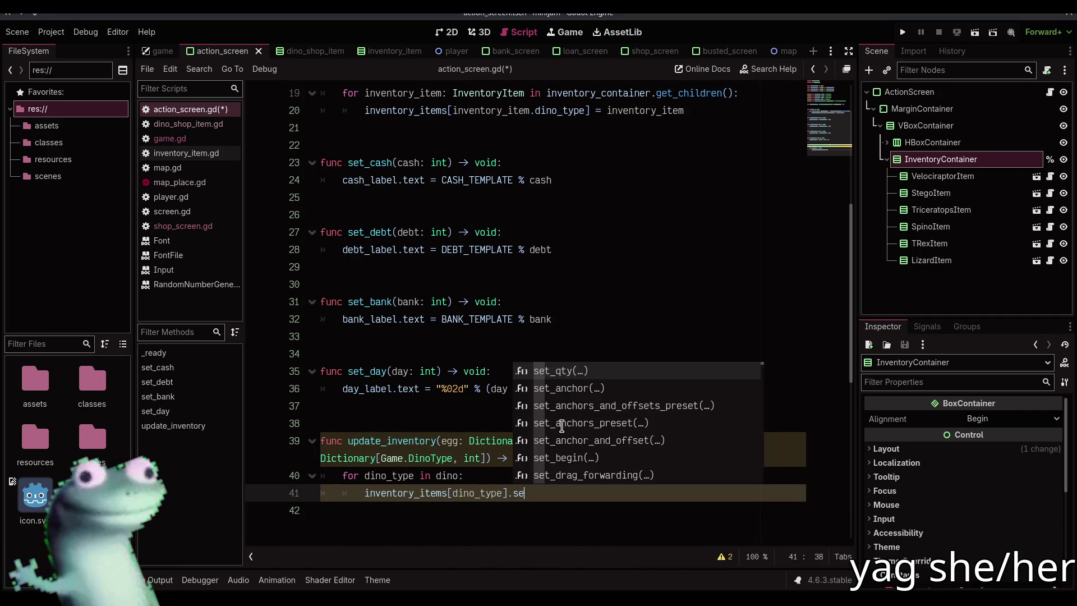
key("Return")
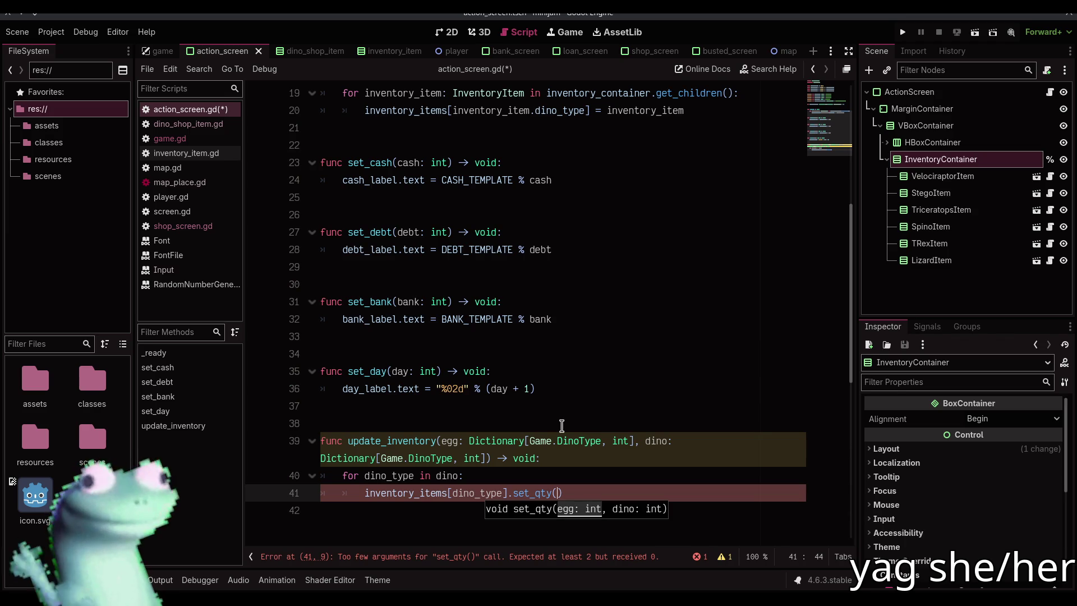
type("dino_type],")
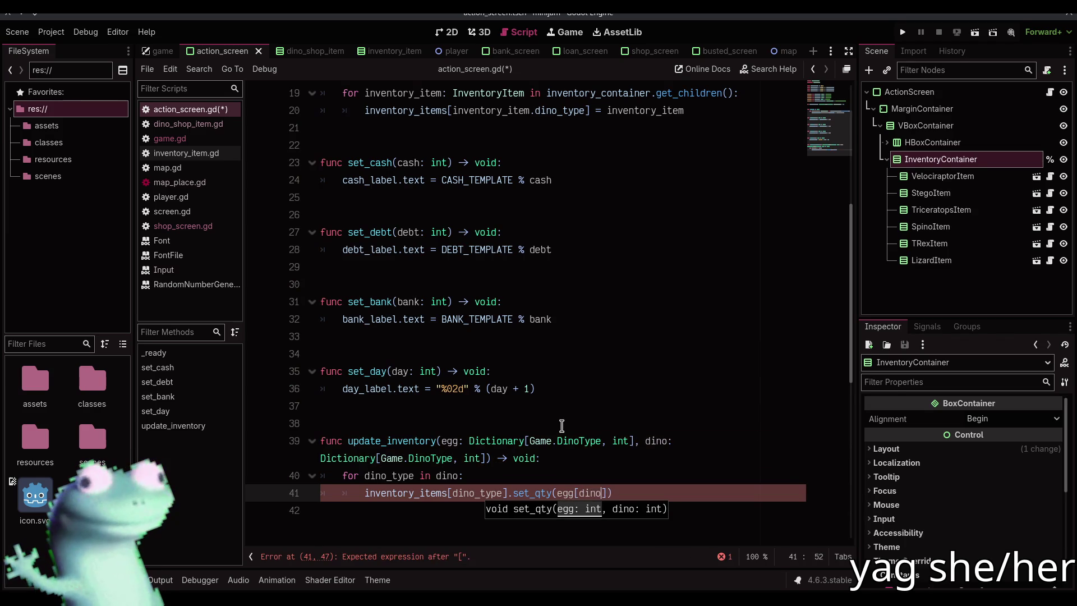
type(" dino[dino_typ")
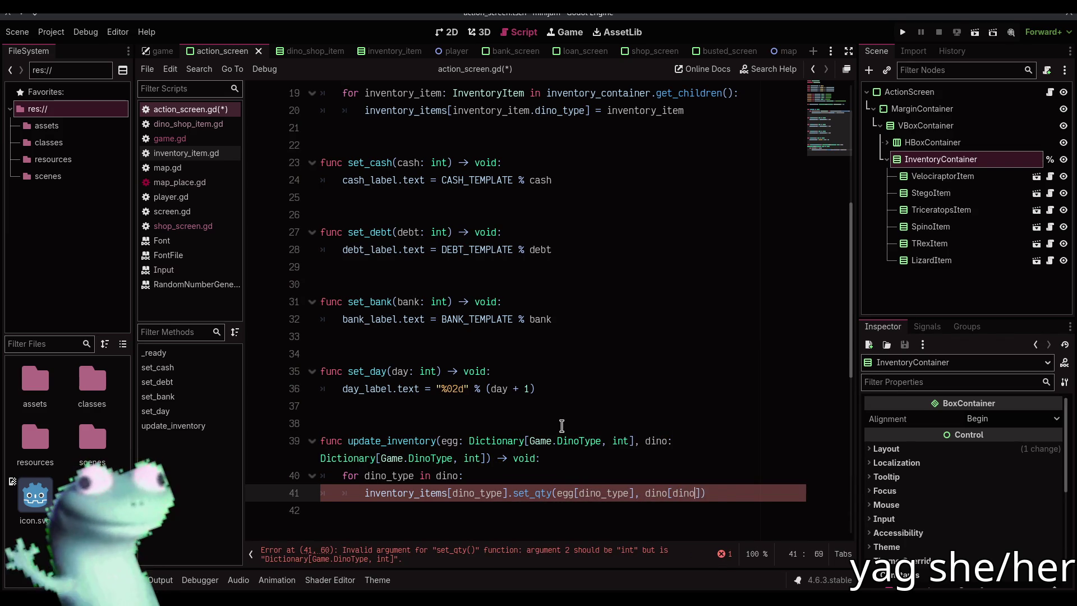
type("e")
key("ctrl+s")
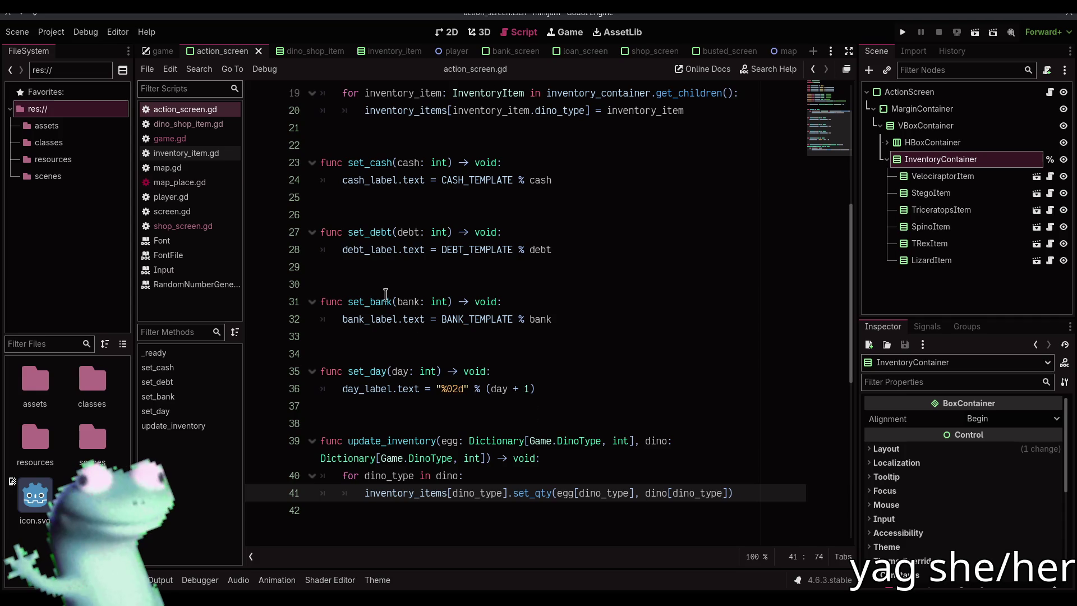
left_click(184, 140)
type("action_screen.")
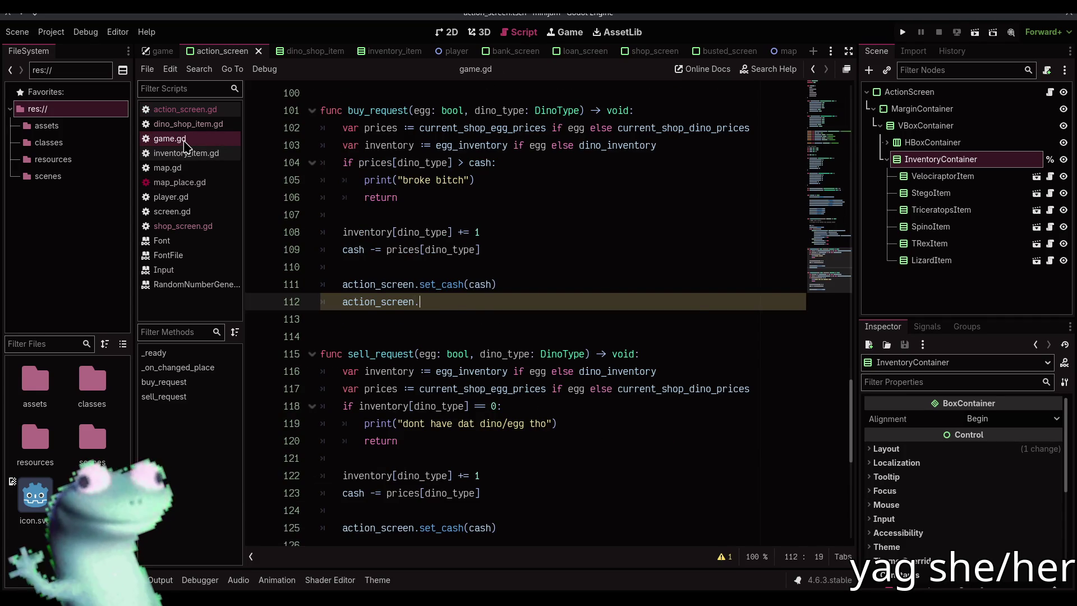
Step: Call action_screen.update_inventory(egg_inventory, dino_inventory) in buy_request
type("u")
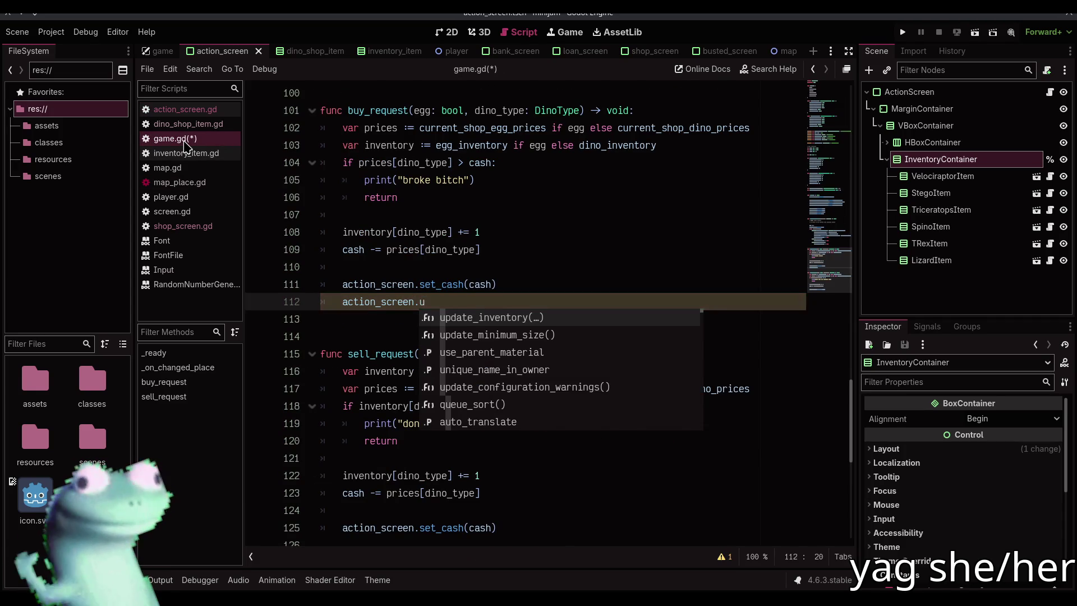
key("Return")
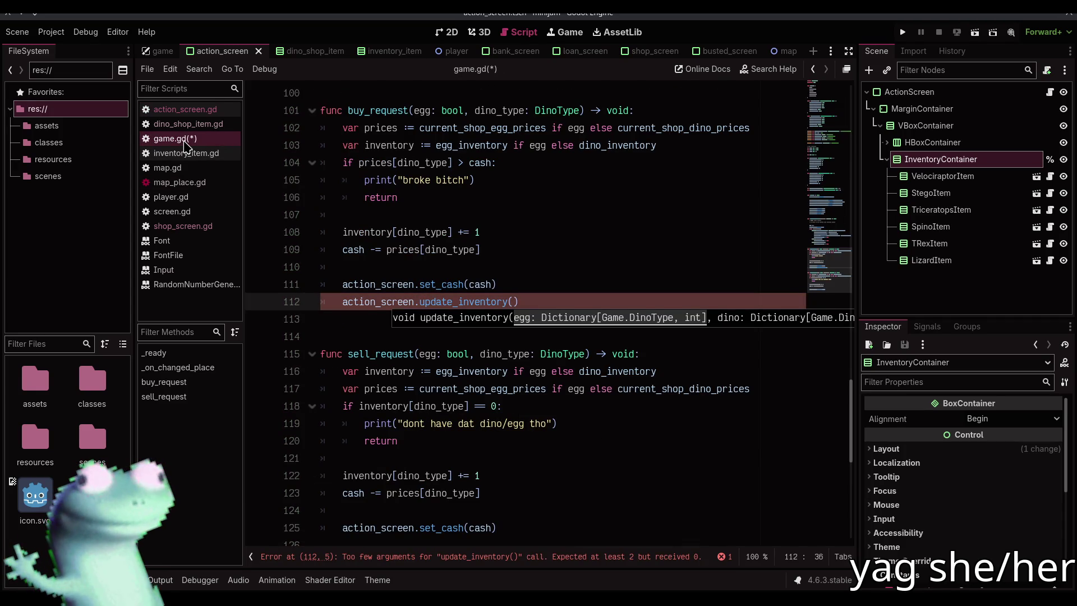
type("egg")
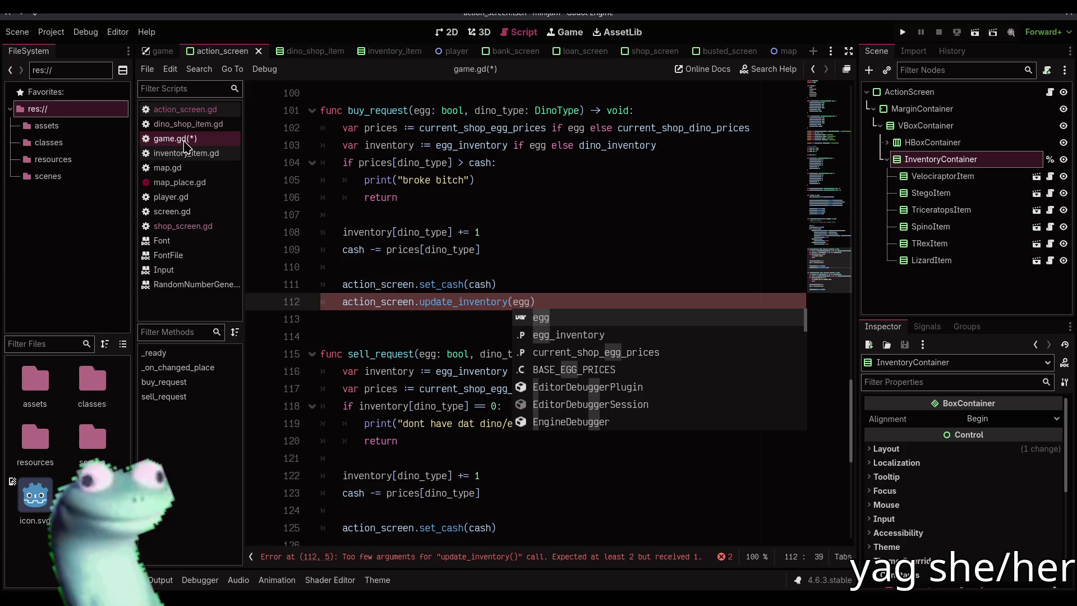
key("Down")
key("Return")
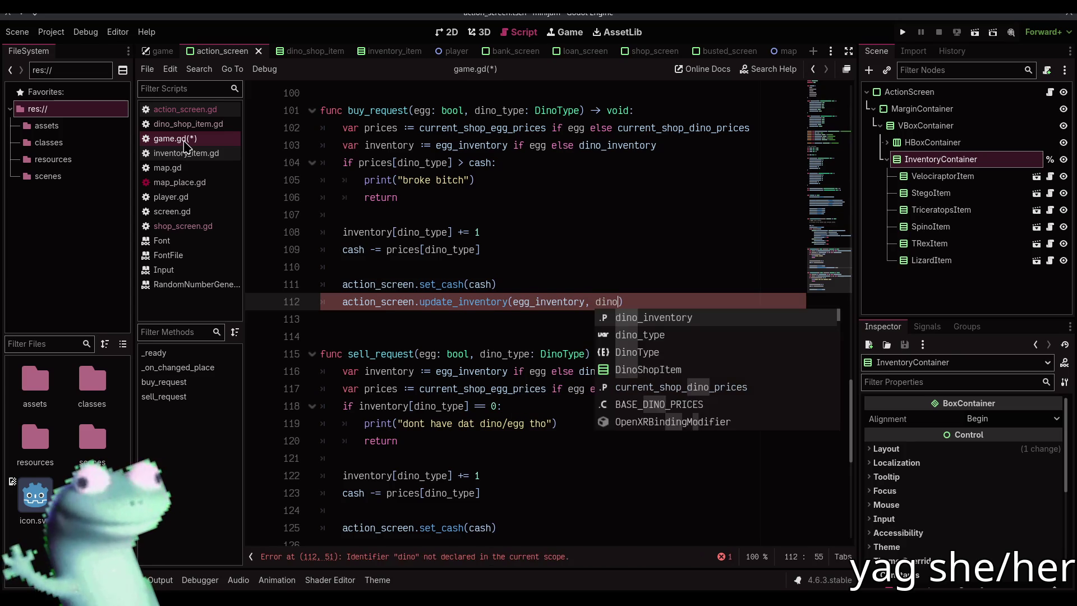
key("Return")
Step: Duplicate the update_inventory call and remove the blank line inside update_inventory, saving both scripts
scroll(487, 283, "up", 2)
scroll(486, 283, "up", 3)
key("ctrl+shift+d")
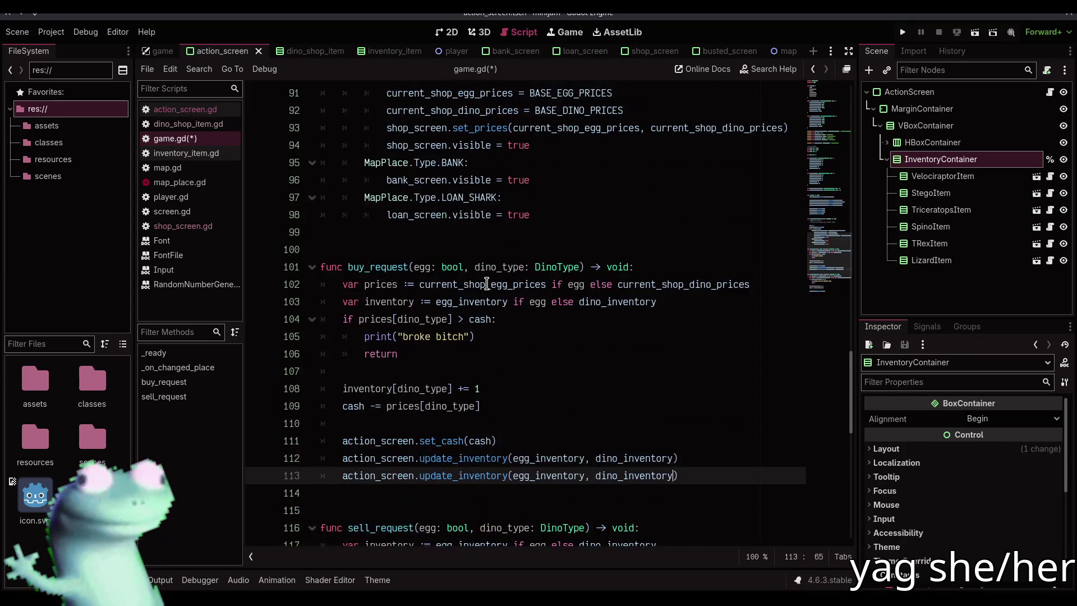
scroll(487, 283, "down", 4)
left_click(494, 266, "ctrl")
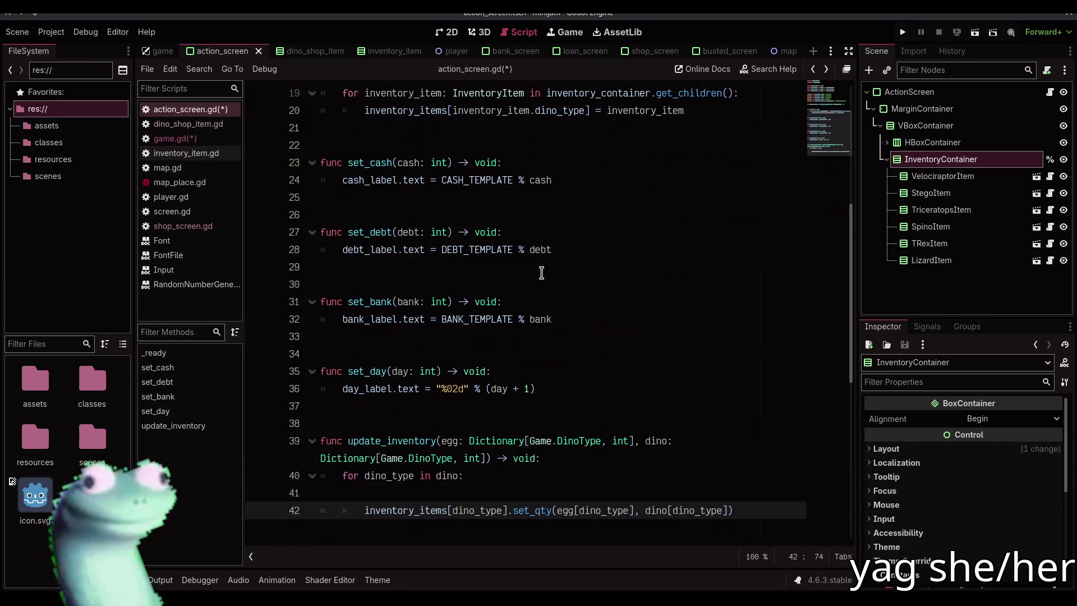
key("alt+Up")
key("ctrl+s")
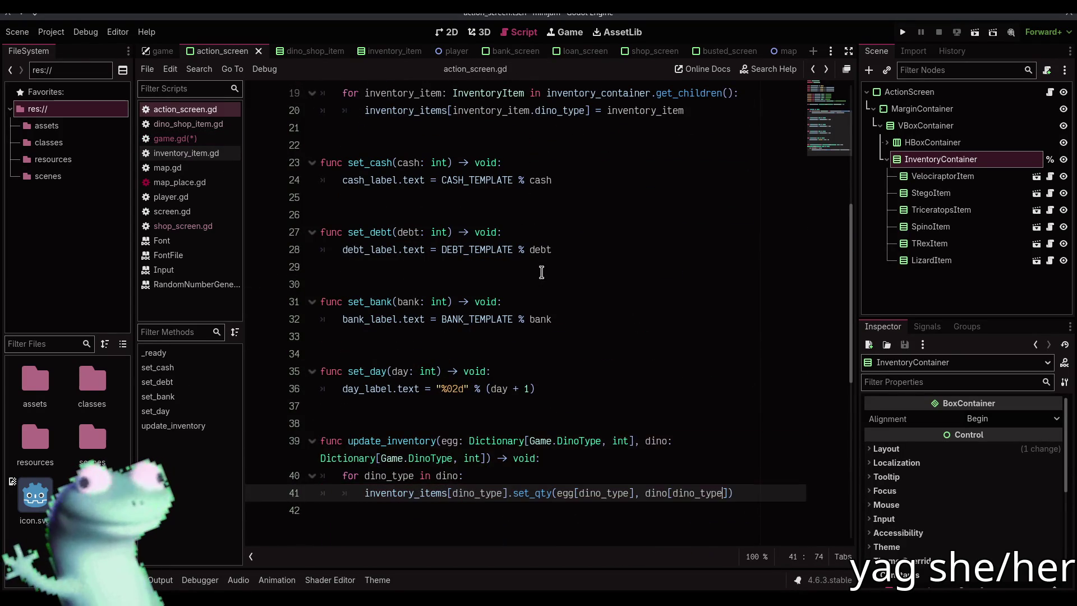
Step: Move the duplicated call after set_cash in sell_request, save game.gd, and run the game
left_click(169, 138)
scroll(599, 298, "down", 2)
key("alt+Down")
key("alt+Down")
key("alt+Down")
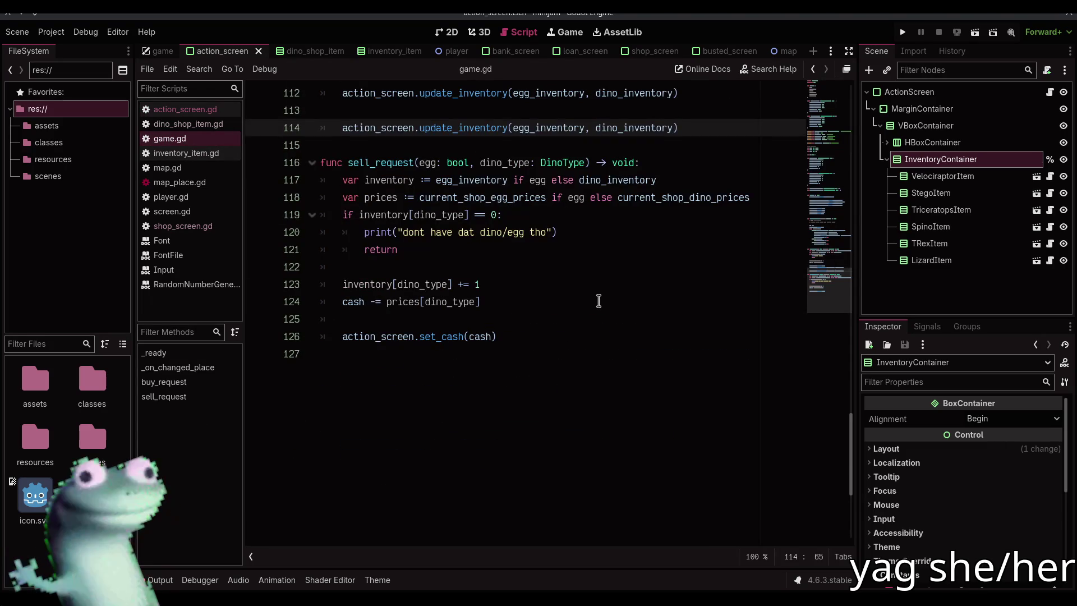
key("alt+Down")
key("alt+Down")
key("alt+Down")
key("ctrl+s")
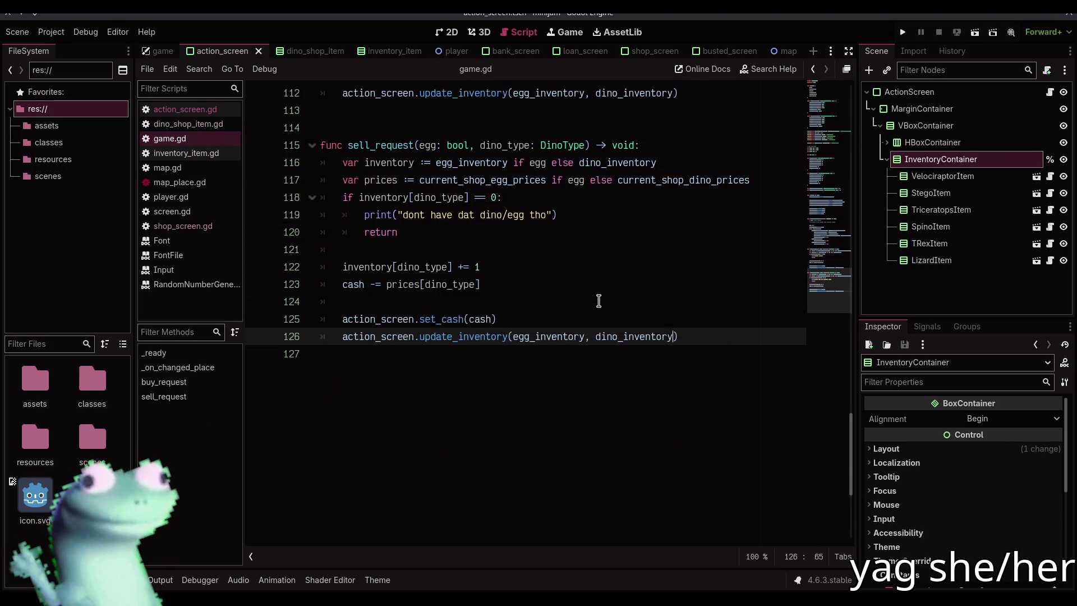
scroll(632, 288, "up", 3)
key("F5")
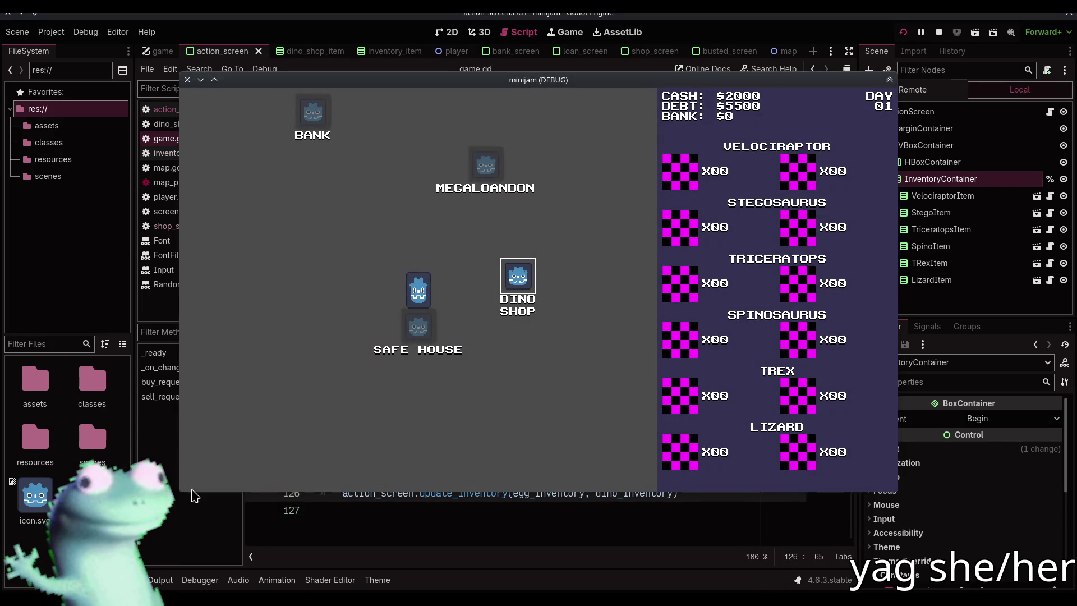
Step: Show the output log, try buying a Velociraptor in the shop, and stop the game
left_click(160, 582)
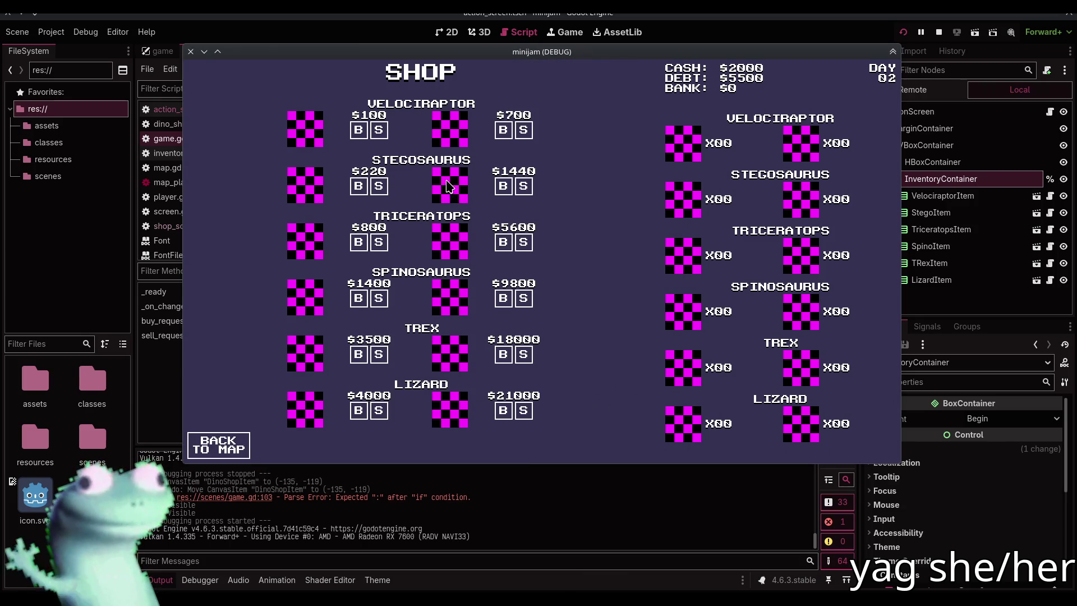
left_click(360, 131)
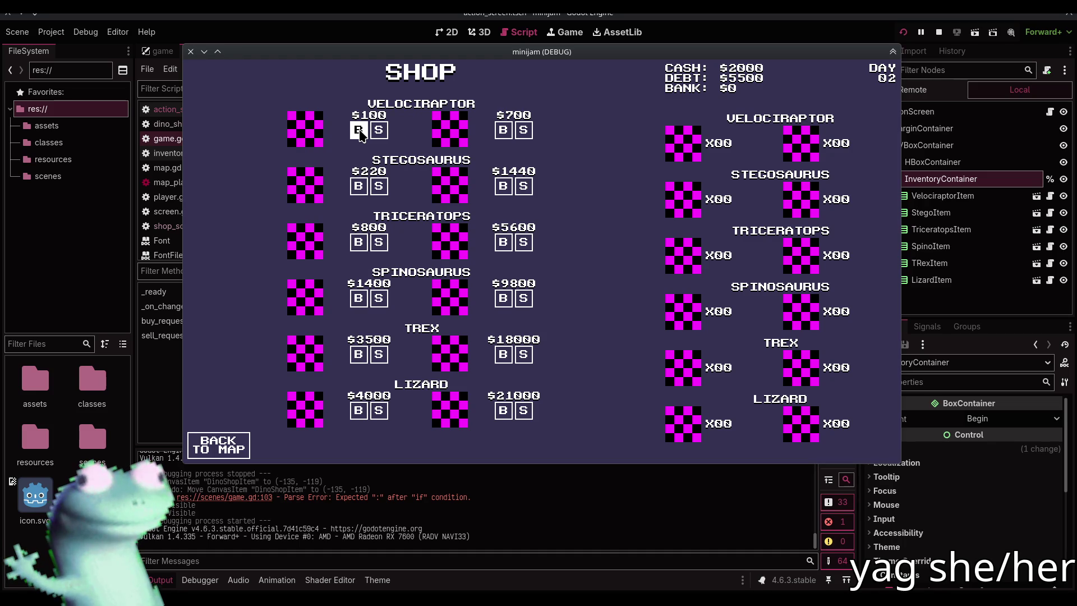
left_click(939, 32)
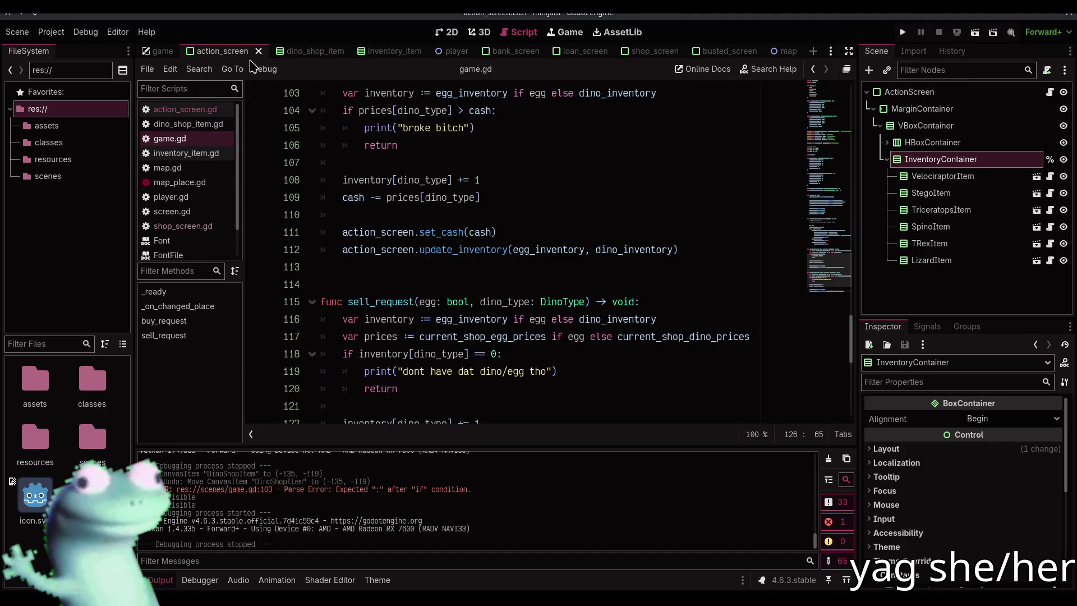
Step: Rerun the project, enter the DINO SHOP, close the game, and return to game.gd
left_click(435, 35)
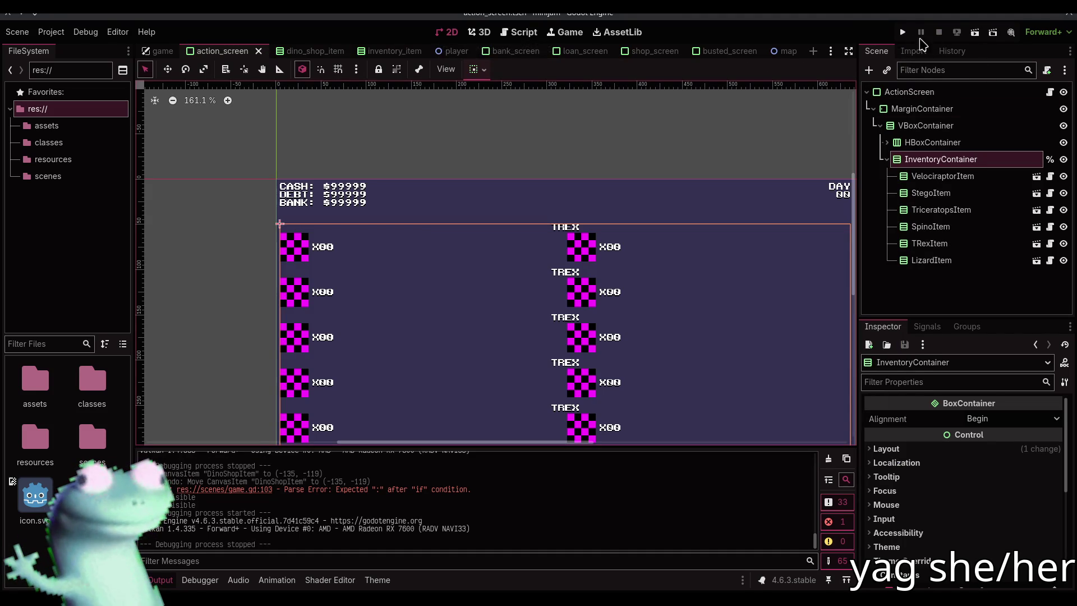
left_click(903, 33)
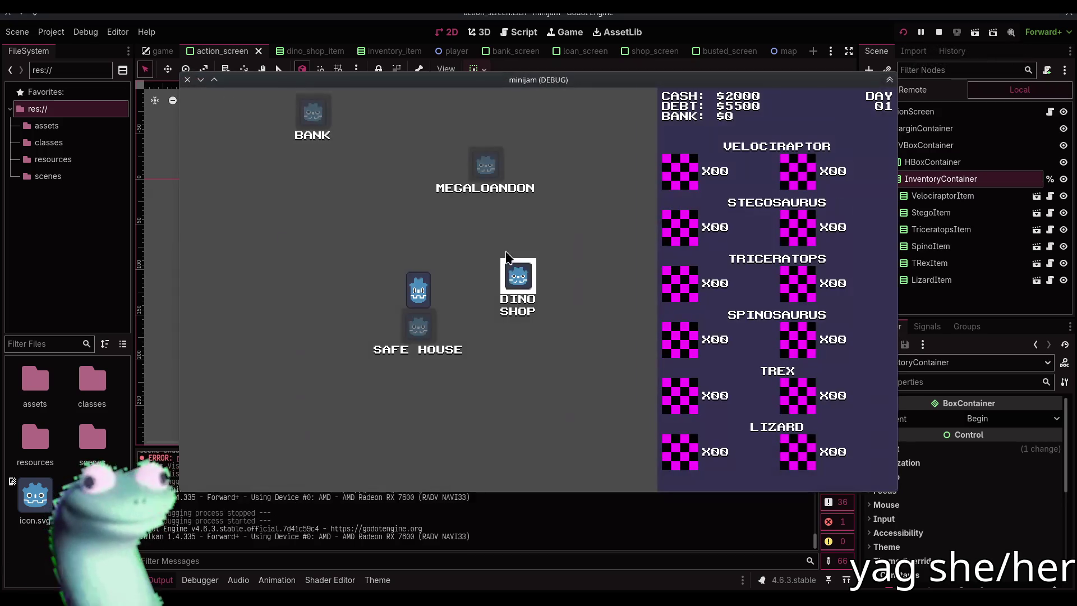
left_click(512, 276)
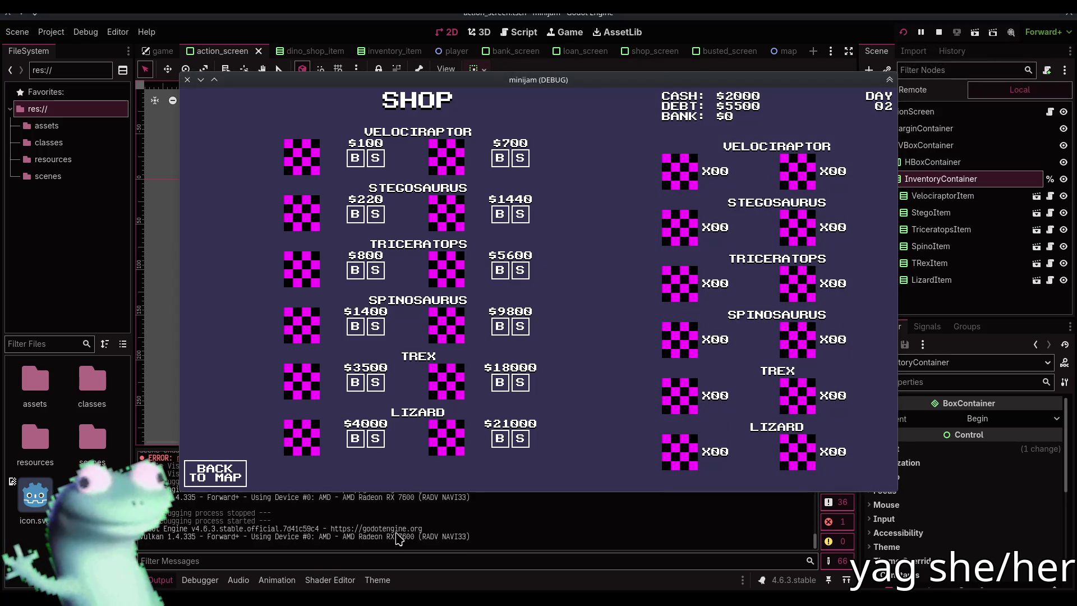
key("F8")
left_click(517, 33)
scroll(401, 320, "up", 15)
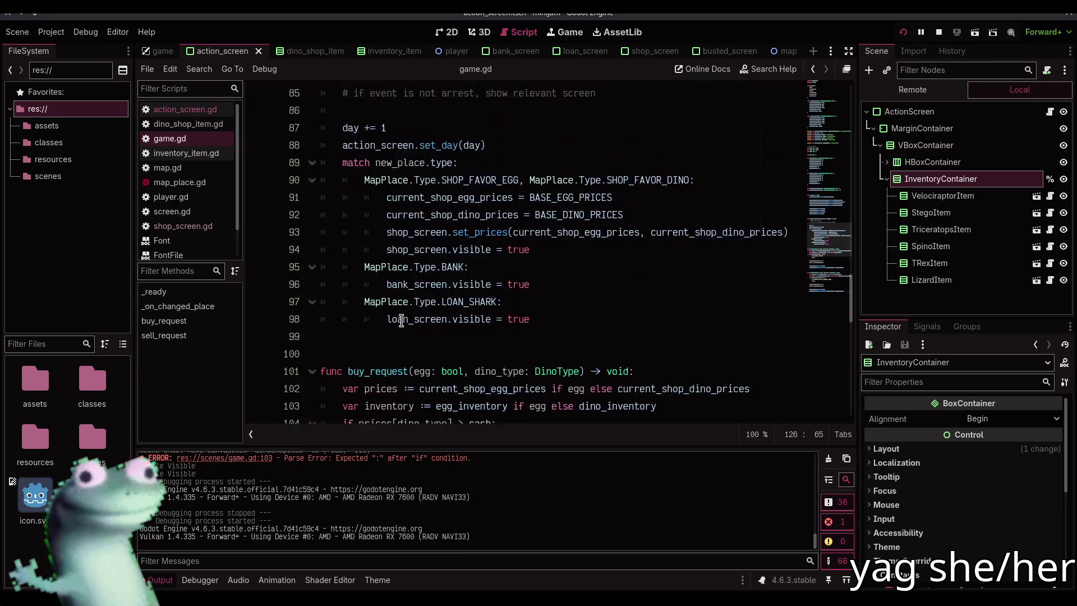
Step: Stop the game and follow shop_screen to the ShopScreen script to check its buy and sell signals
scroll(401, 320, "down", 1)
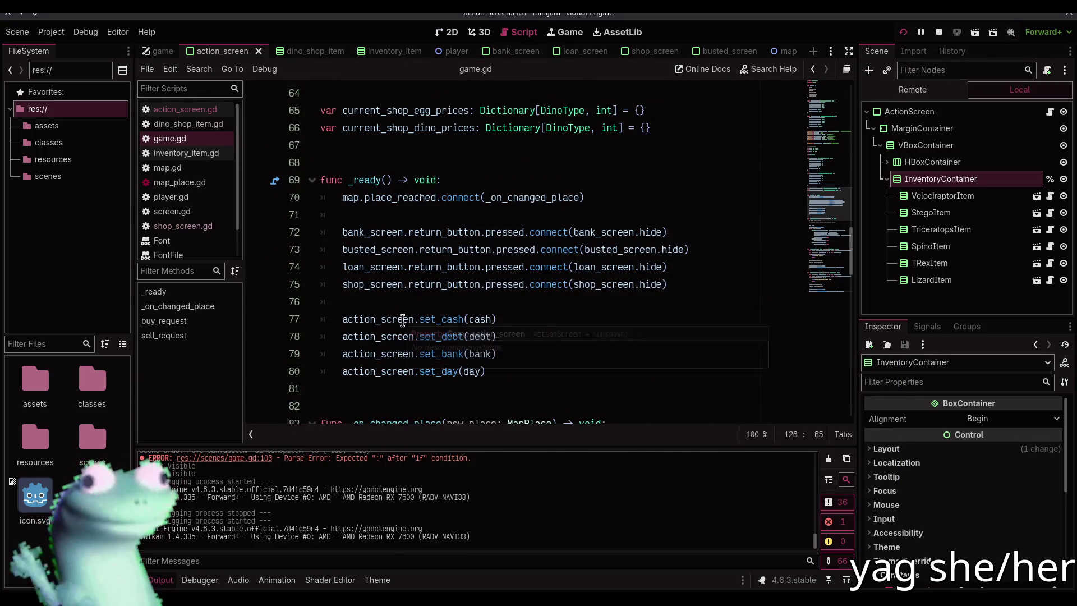
left_click(419, 299)
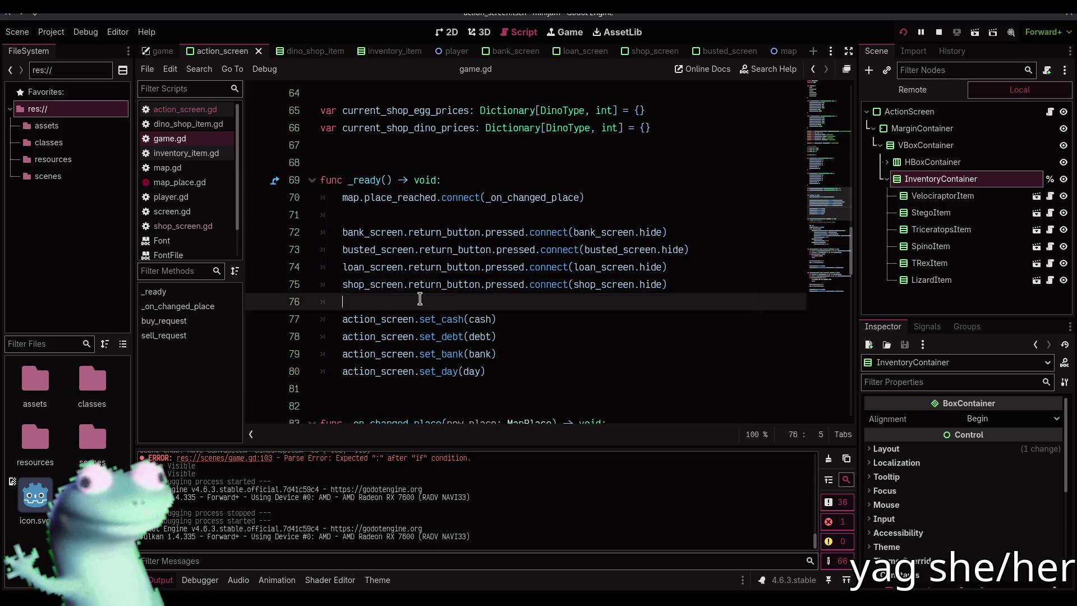
left_click(938, 32)
left_click(701, 290)
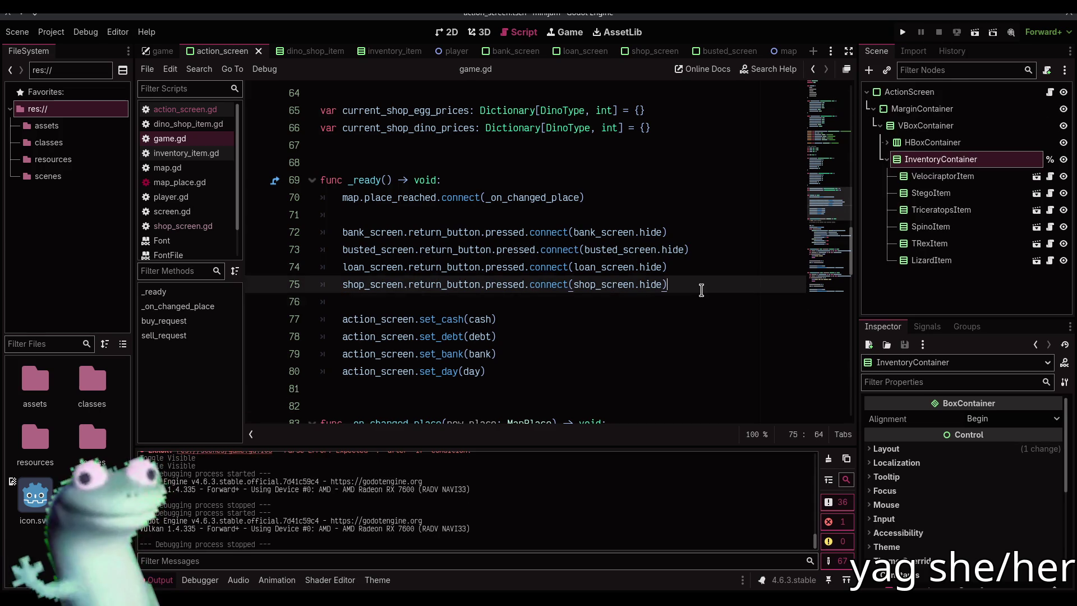
left_click(396, 287, "ctrl")
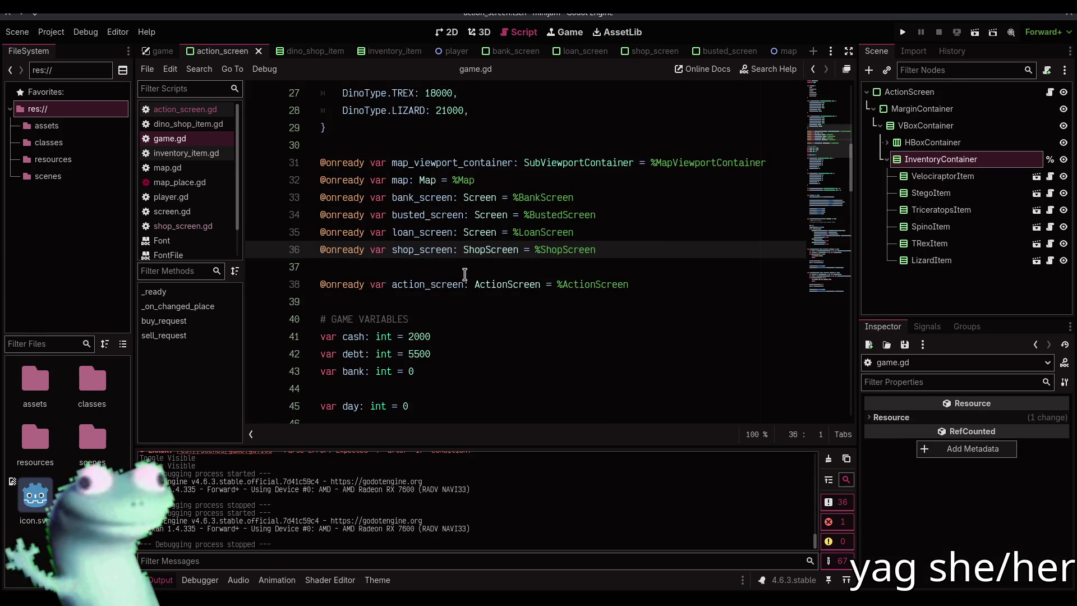
scroll(464, 274, "down", 12)
scroll(465, 277, "up", 12)
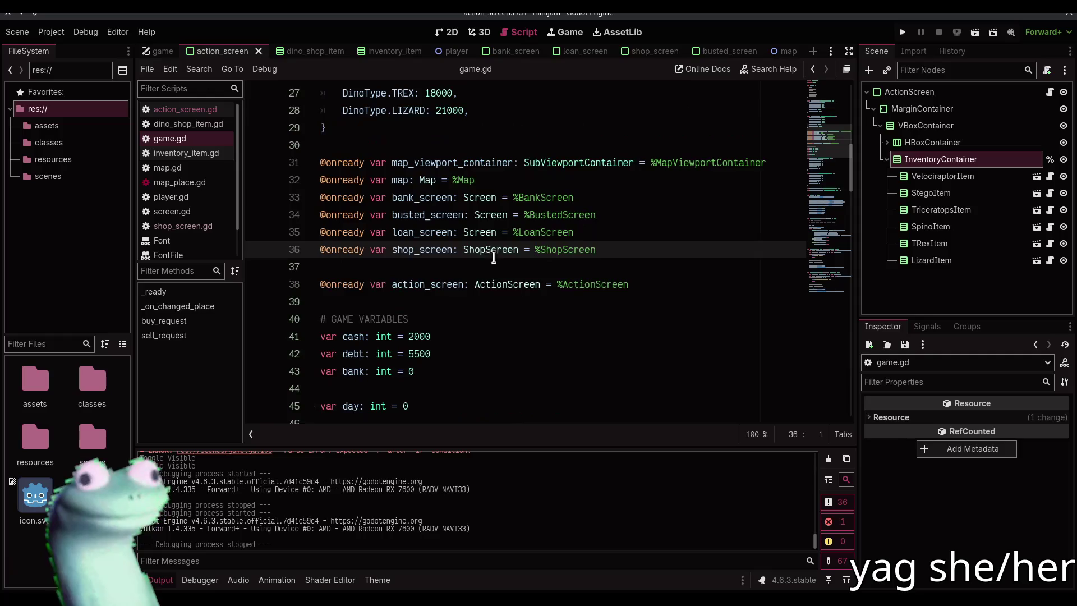
left_click(492, 251, "ctrl")
scroll(477, 293, "up", 2)
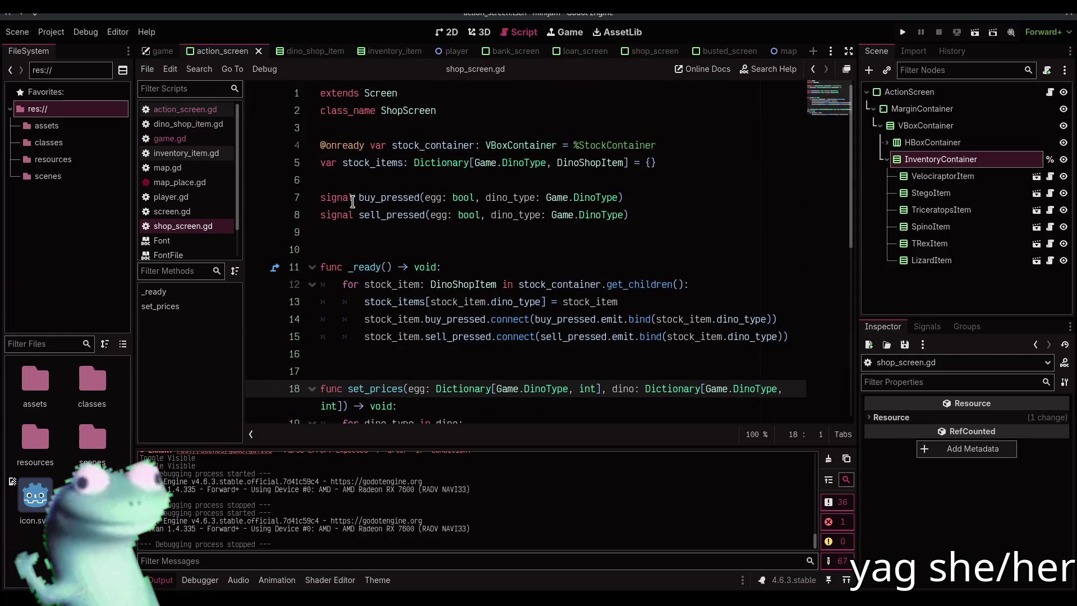
Step: Clear and collapse the Output log, then place the caret at the end of game.gd's _ready
left_click(829, 458)
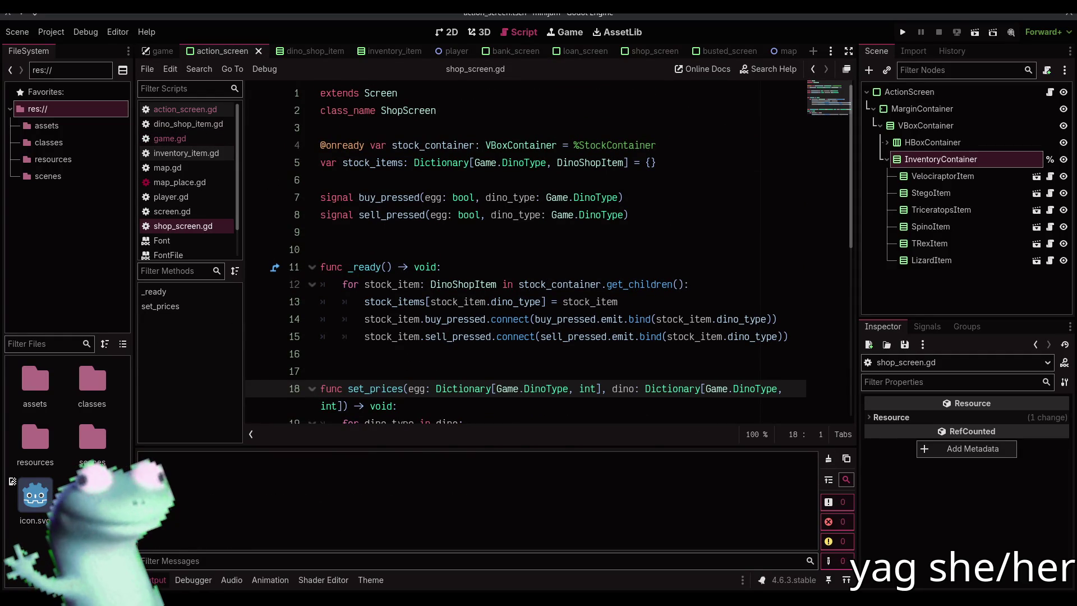
left_click(157, 580)
left_click(216, 153)
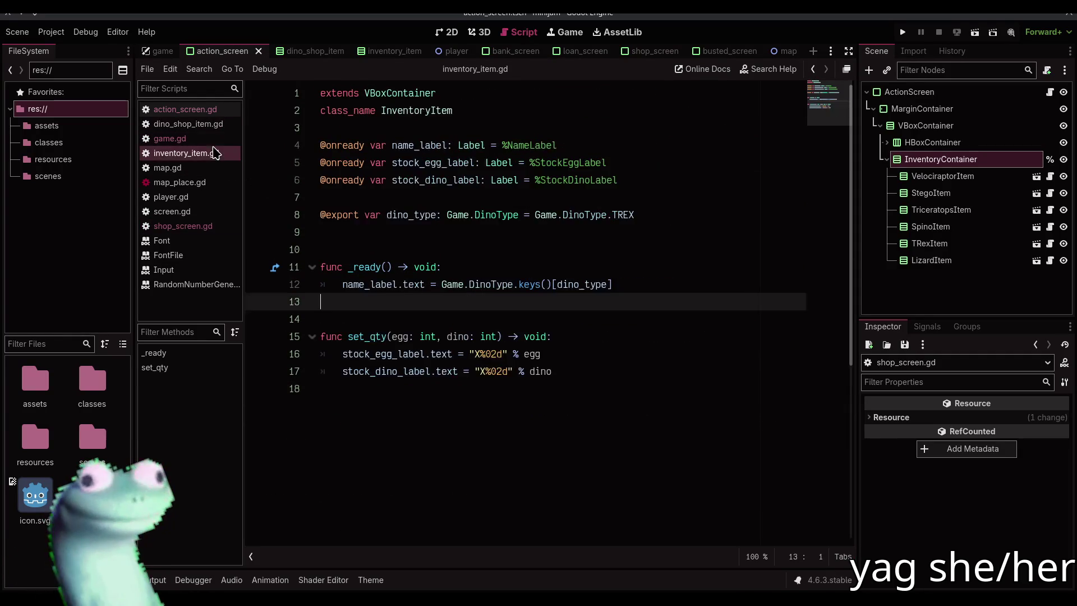
left_click(216, 138)
scroll(458, 381, "down", 1)
scroll(458, 381, "down", 4)
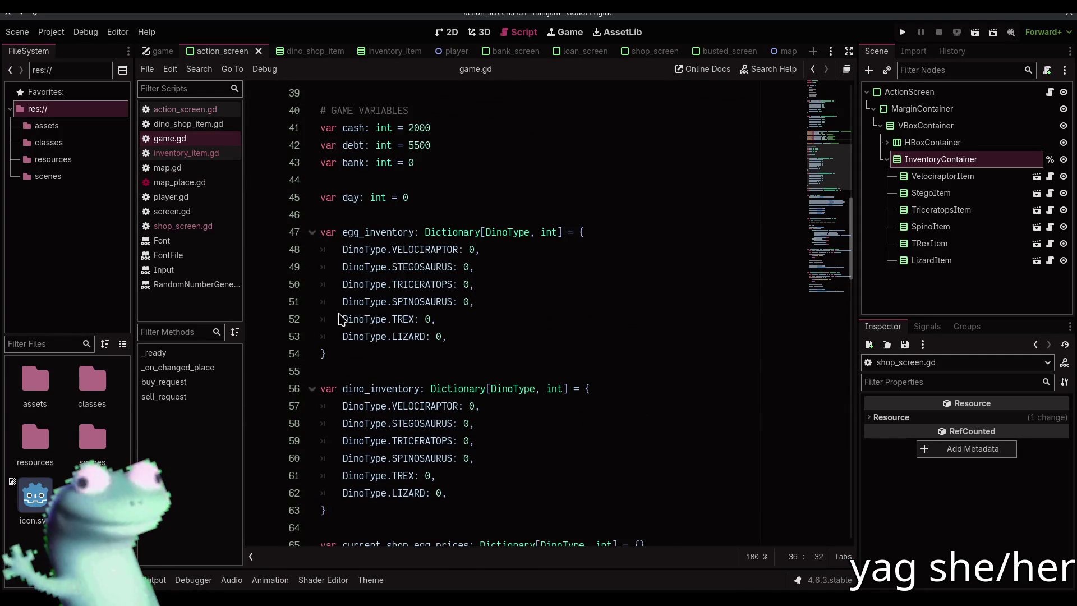
scroll(538, 295, "down", 10)
left_click(543, 284)
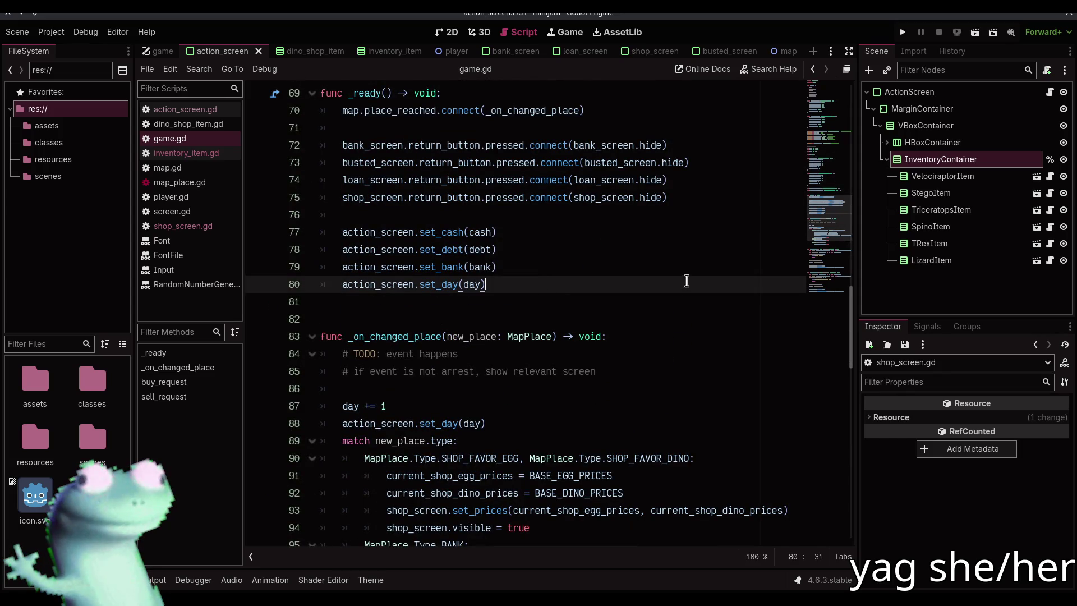
Step: Add shop_screen.buy_pressed.connect(buy_request) at the end of _ready
key("Return")
key("Return")
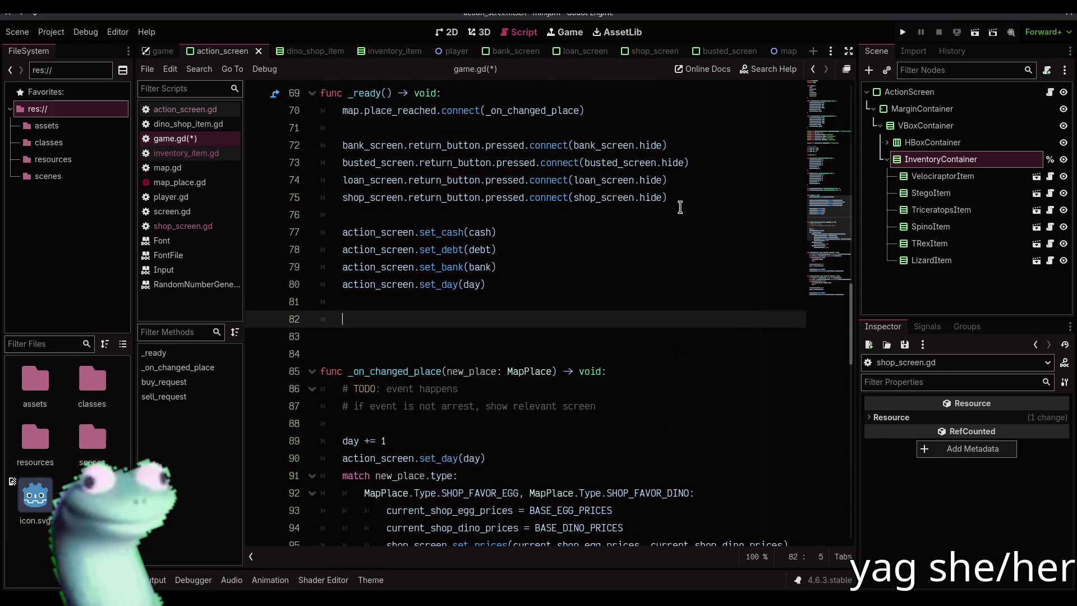
type("shop_screen.bu")
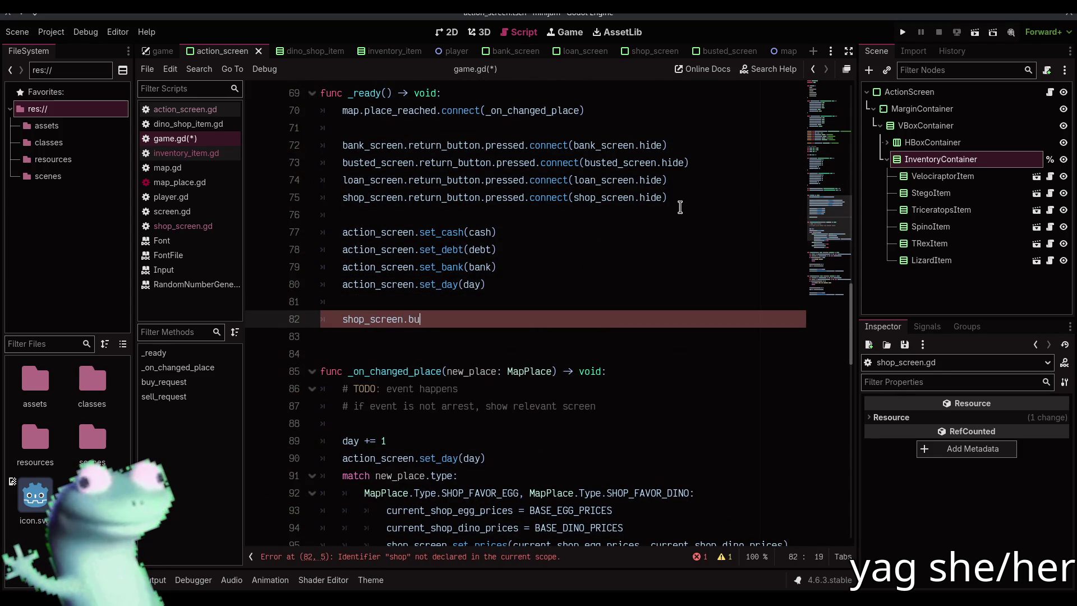
key("Return")
type(".conec")
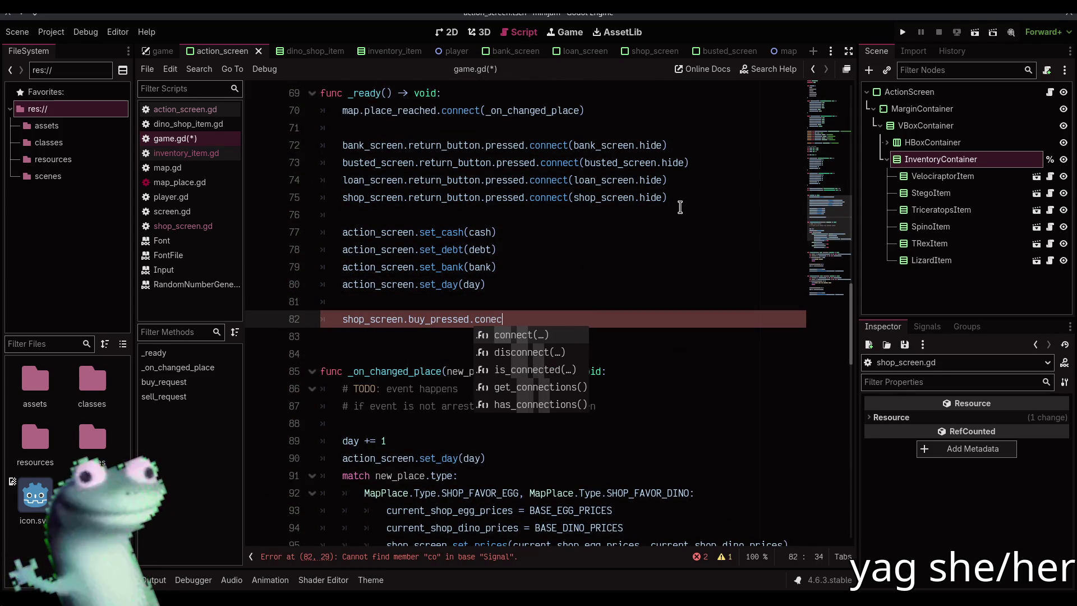
key("BackSpace")
type(")")
key("Left")
key("BackSpace")
key("BackSpace")
key("BackSpace")
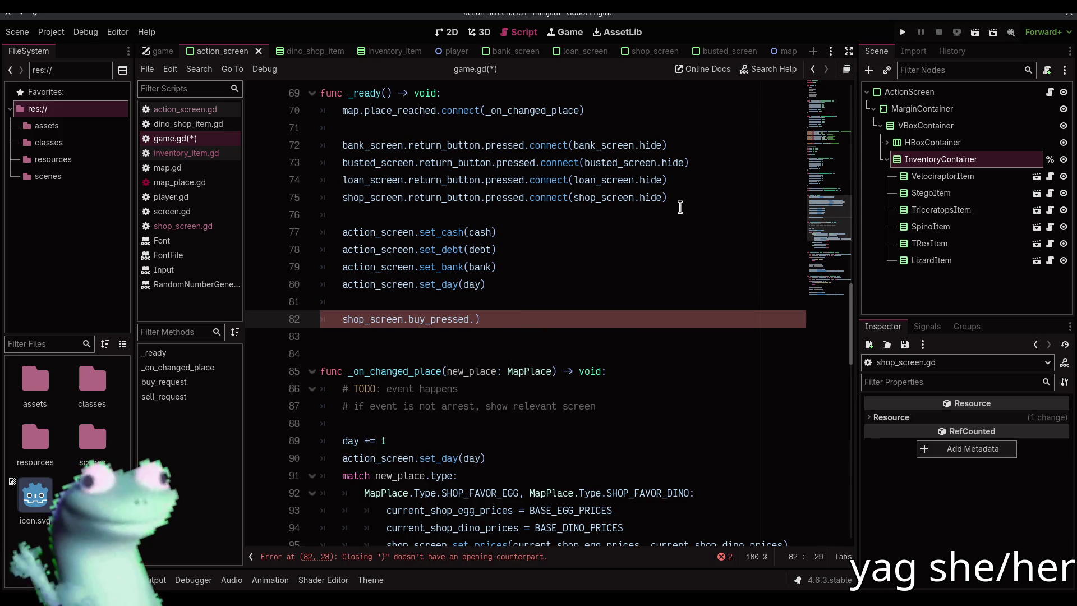
type("c")
key("Return")
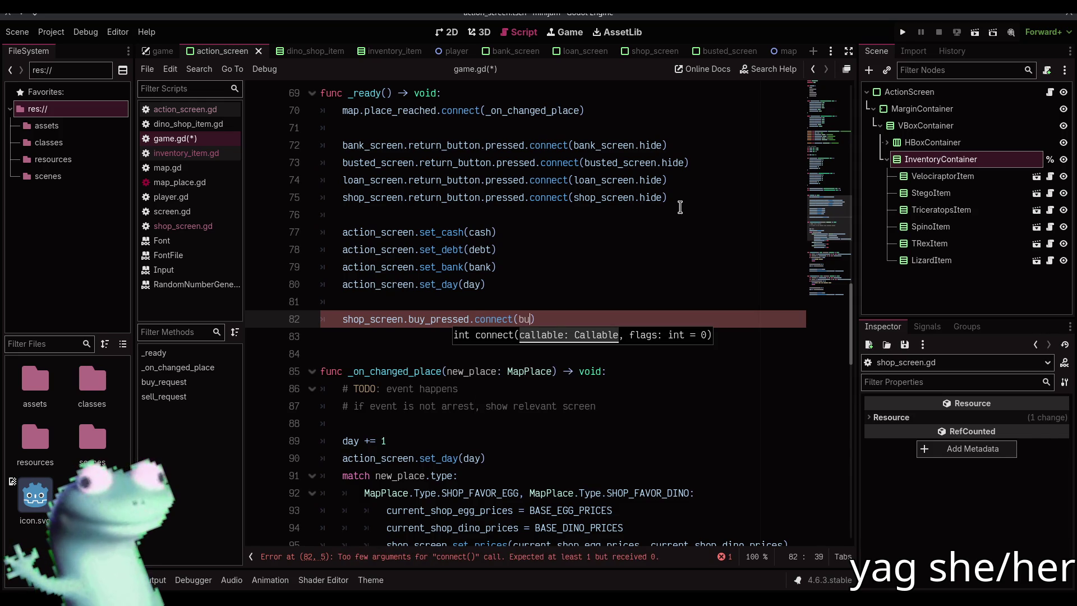
type("y")
key("Return")
key("BackSpace")
key("BackSpace")
key("BackSpace")
type("y")
key("Return")
Step: Duplicate that line as shop_screen.sell_pressed.connect(sell_request)
key("ctrl+alt+Down")
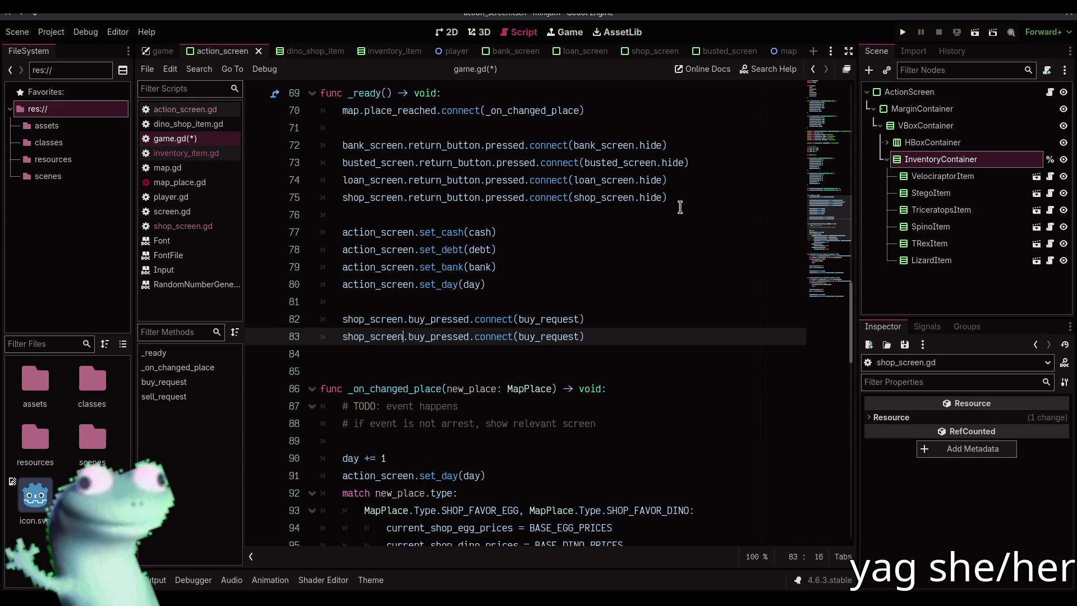
key("shift+Right")
key("shift+Right")
key("shift+Right")
key("ctrl+d")
type("sell")
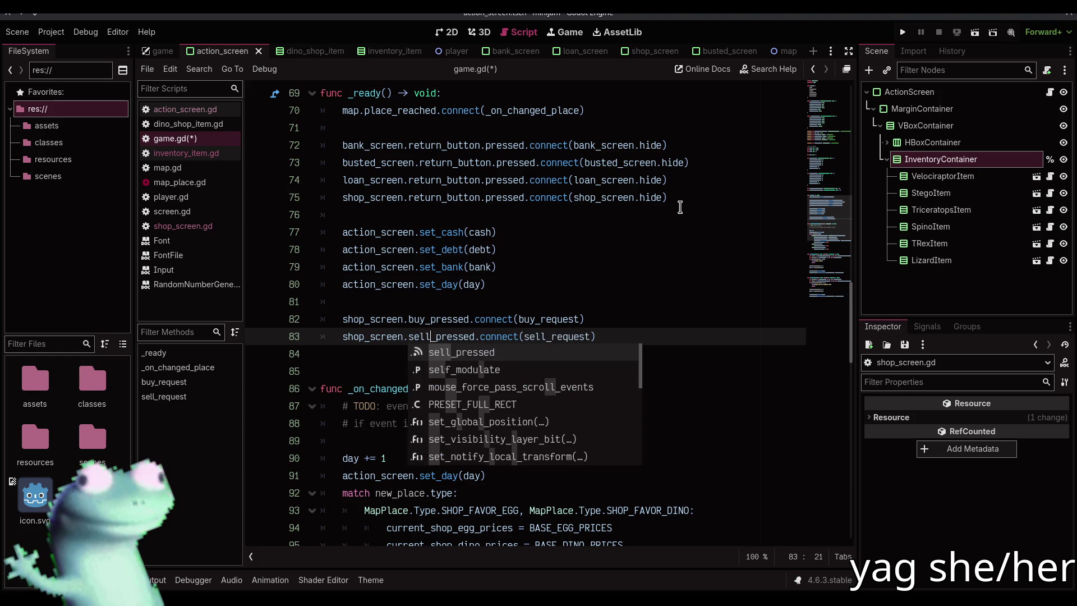
Step: Test-run the game, buy a Velociraptor egg in the shop, and stop it
key("F6")
left_click(939, 34)
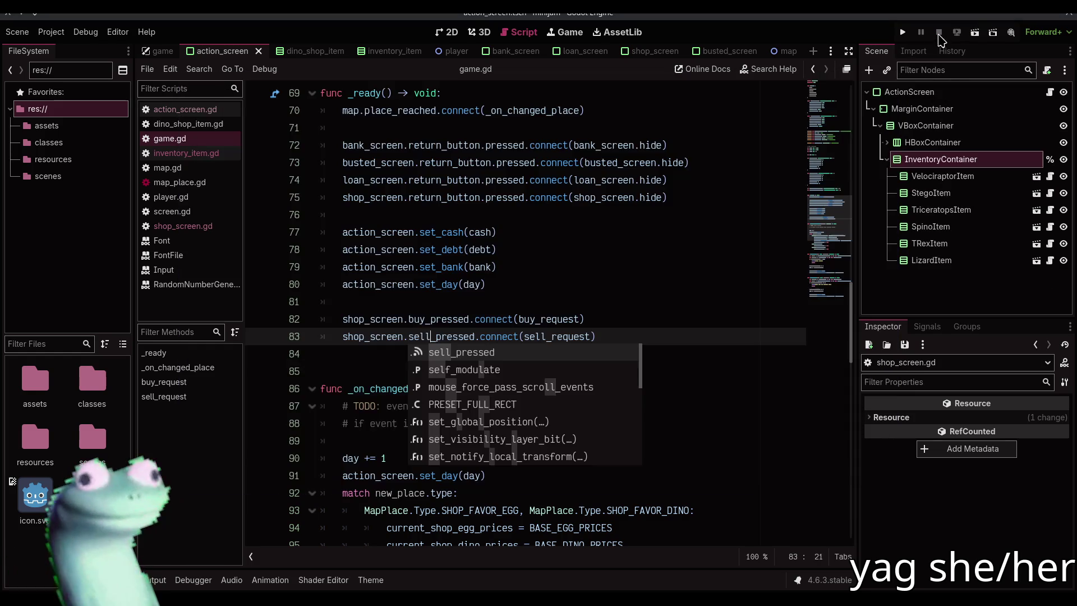
key("F6")
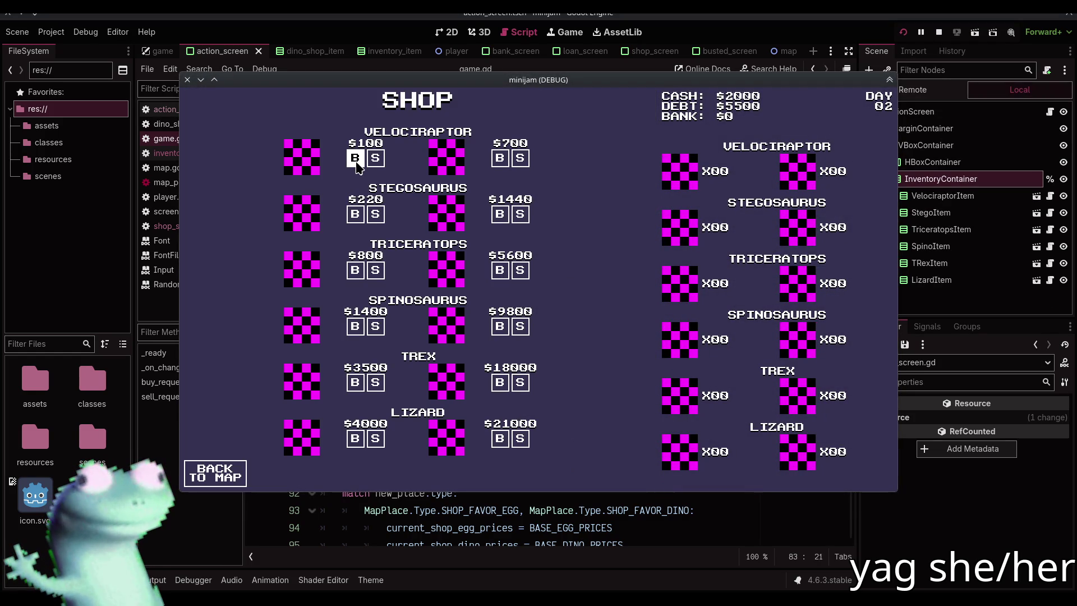
left_click(357, 162)
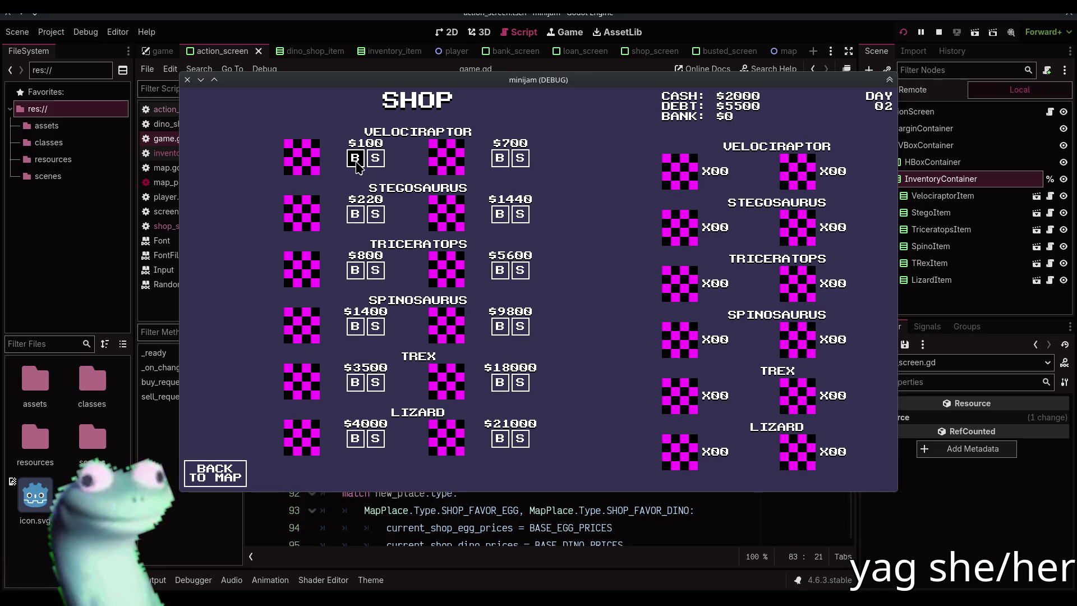
left_click(939, 32)
key("Escape")
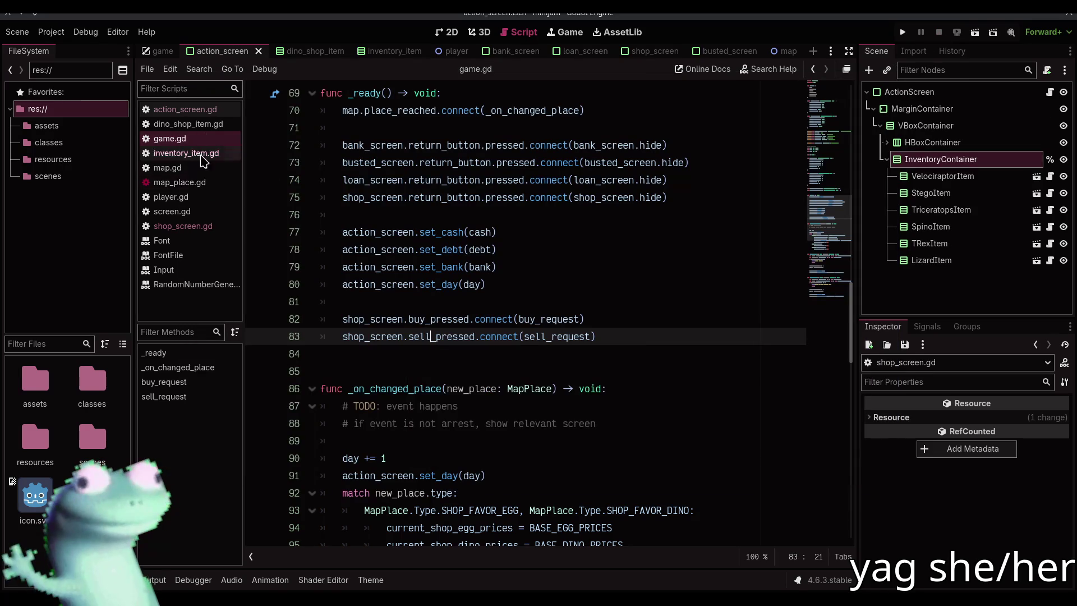
Step: Review inventory_item.gd and shop_screen.gd, then jump to buy_pressed's declaration in dino_shop_item.gd
left_click(209, 155)
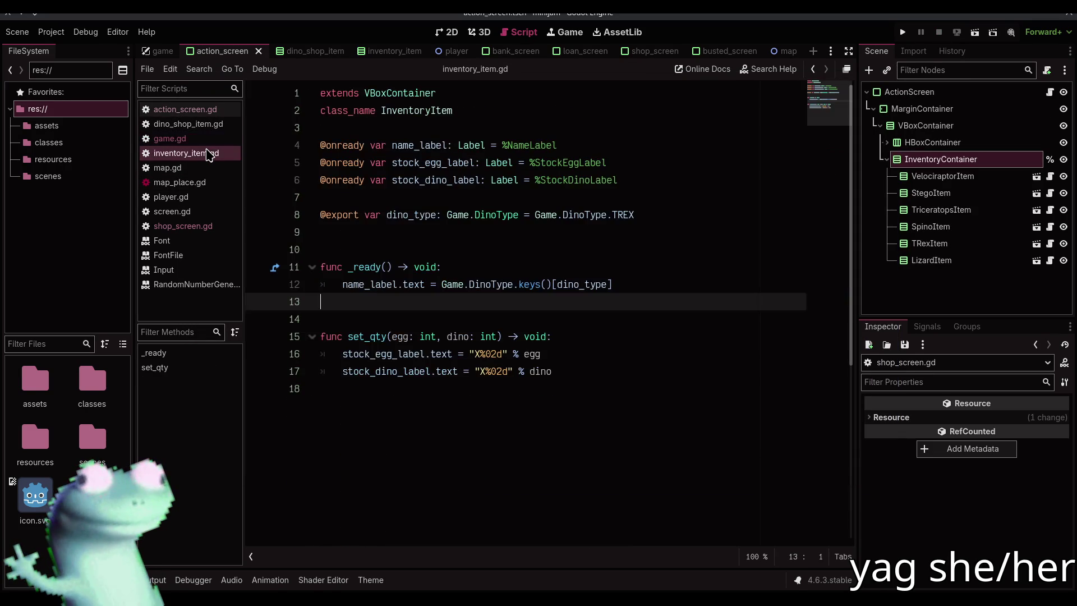
left_click(198, 226)
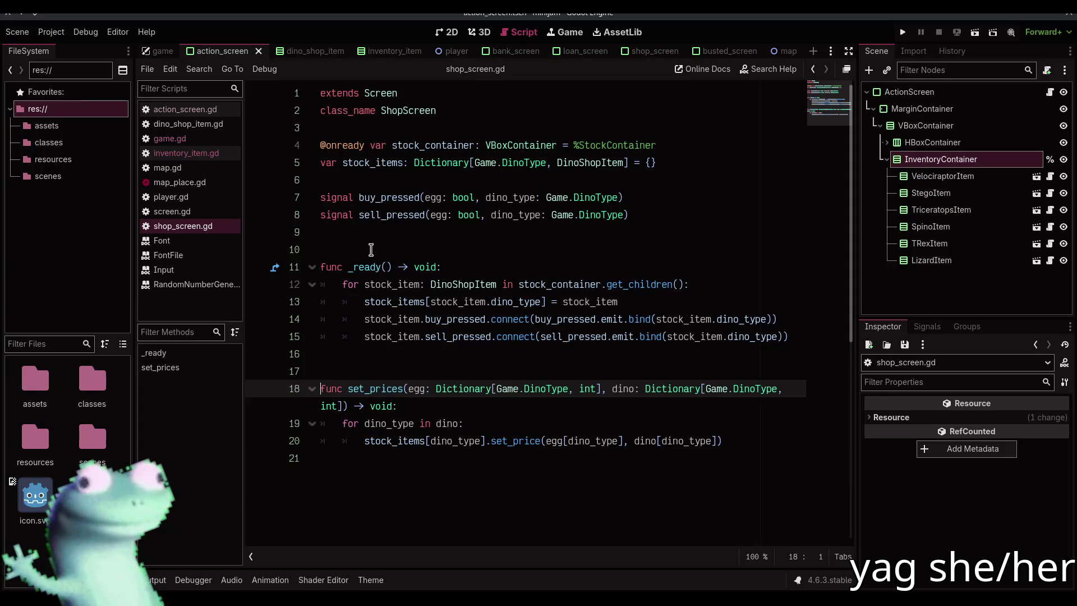
left_click(438, 321, "ctrl")
scroll(490, 313, "down", 4)
scroll(490, 313, "up", 1)
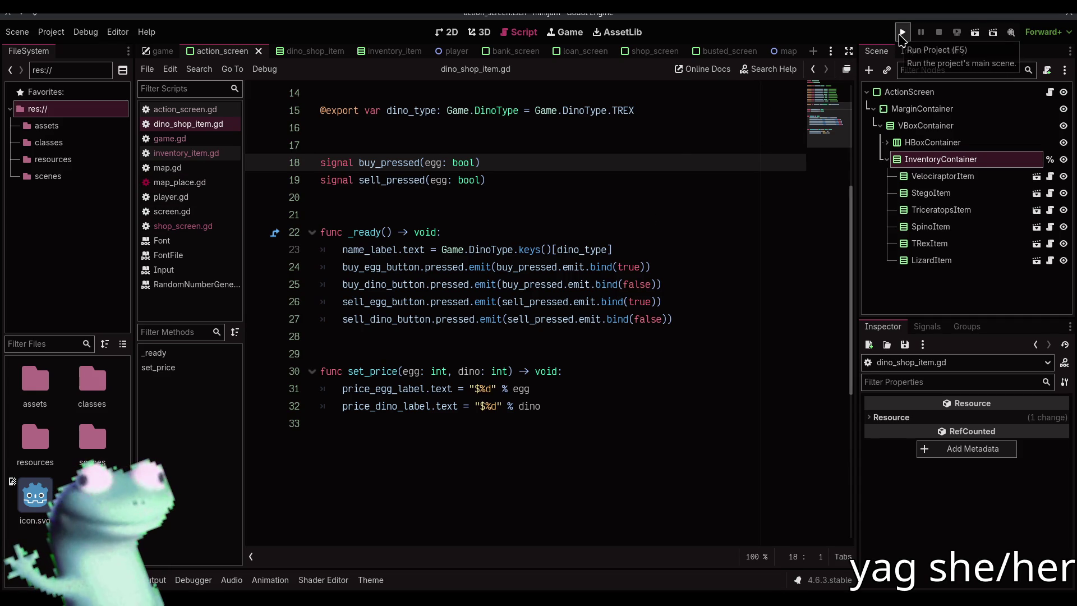
left_click(903, 32)
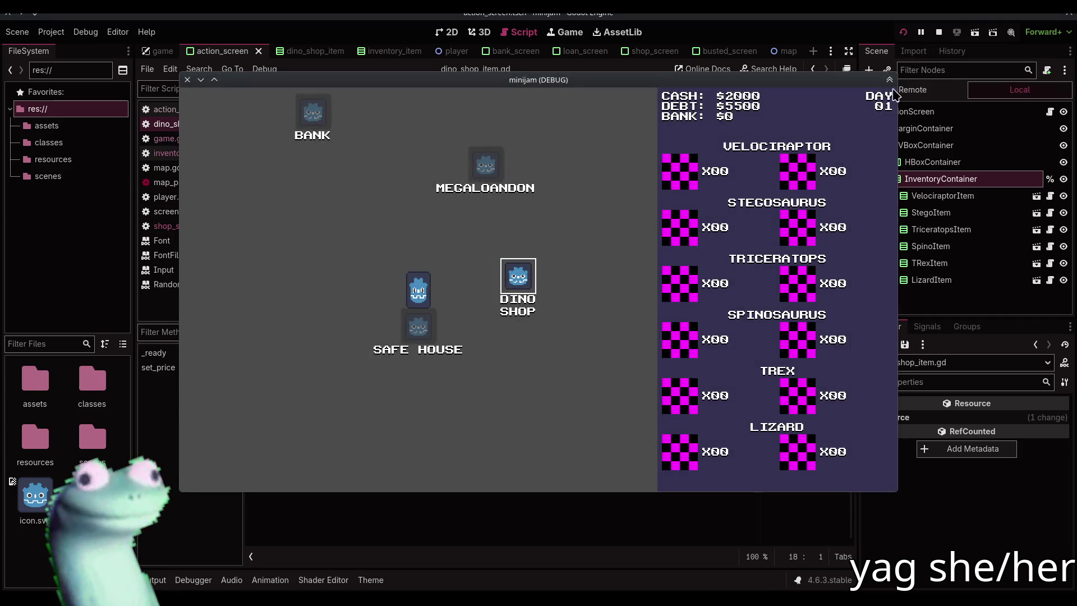
Step: Select the running Game node in the remote tree and expand its Dino Inventory in the Inspector
left_click(890, 178)
left_click(902, 128)
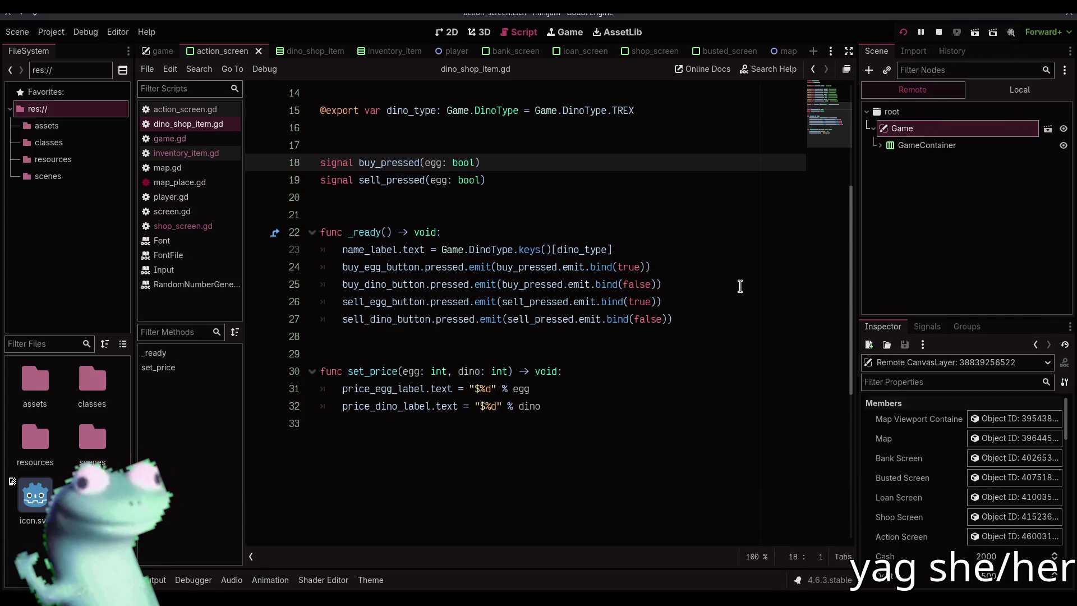
scroll(948, 448, "down", 5)
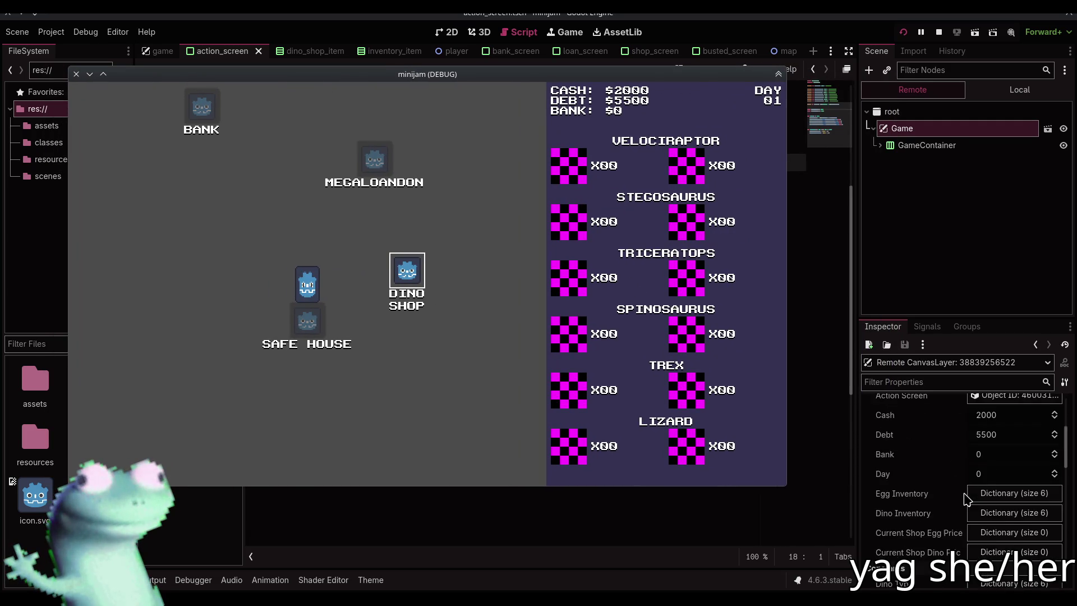
left_click(994, 468)
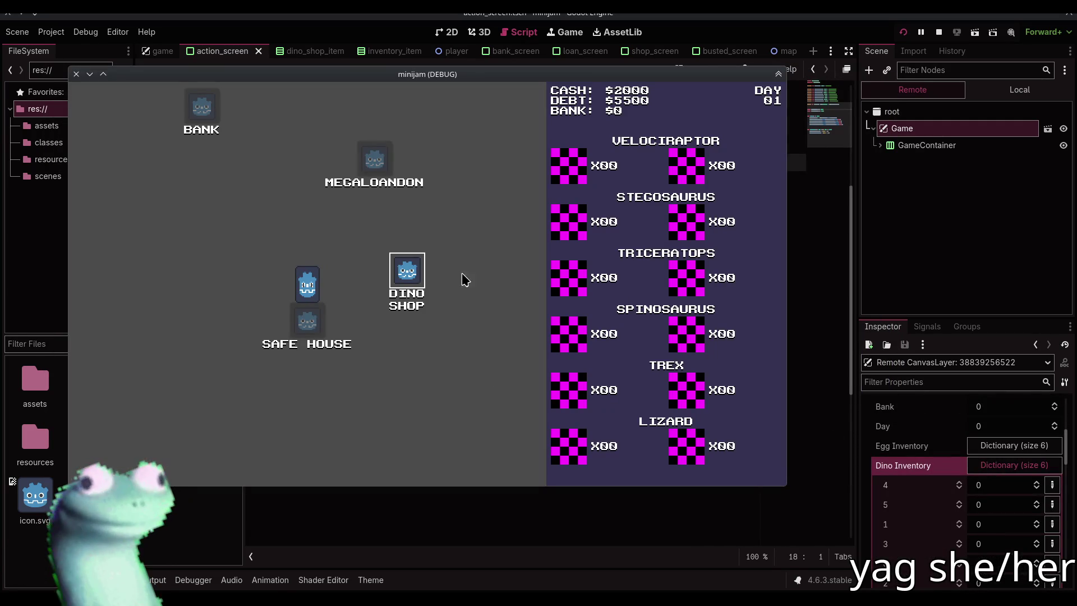
Step: Enter the Dino Shop, buy a Velociraptor egg for $100, and check the Output log
left_click(409, 273)
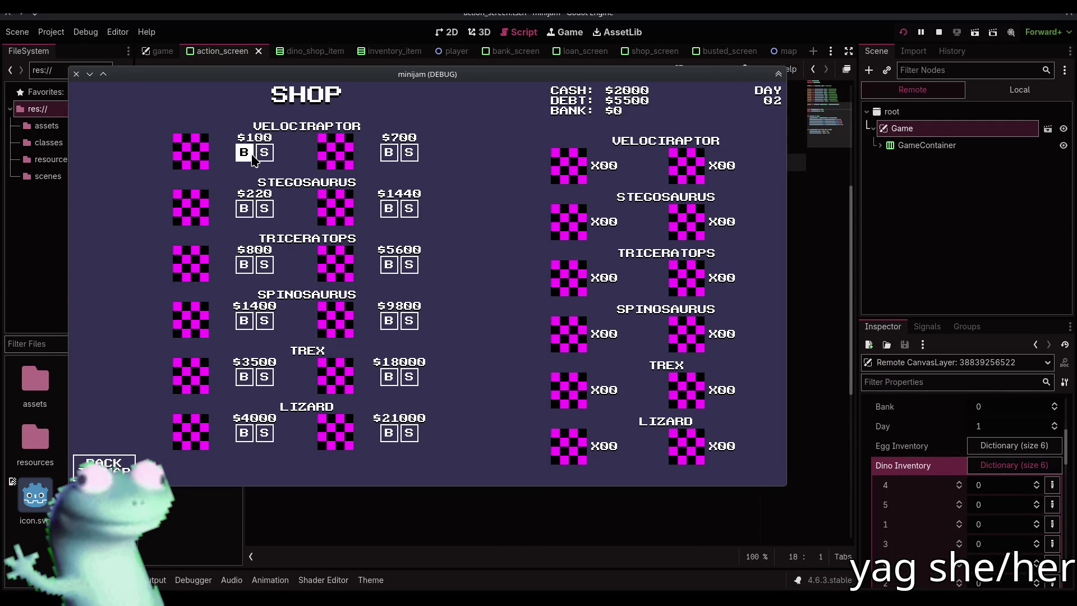
left_click(254, 159)
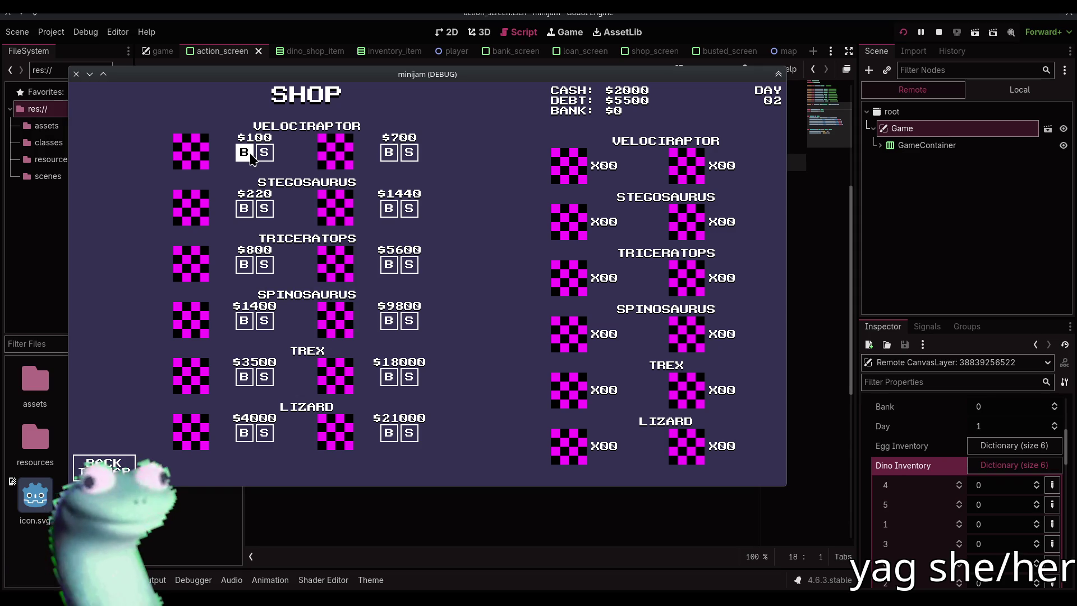
left_click(158, 581)
key("alt+Tab")
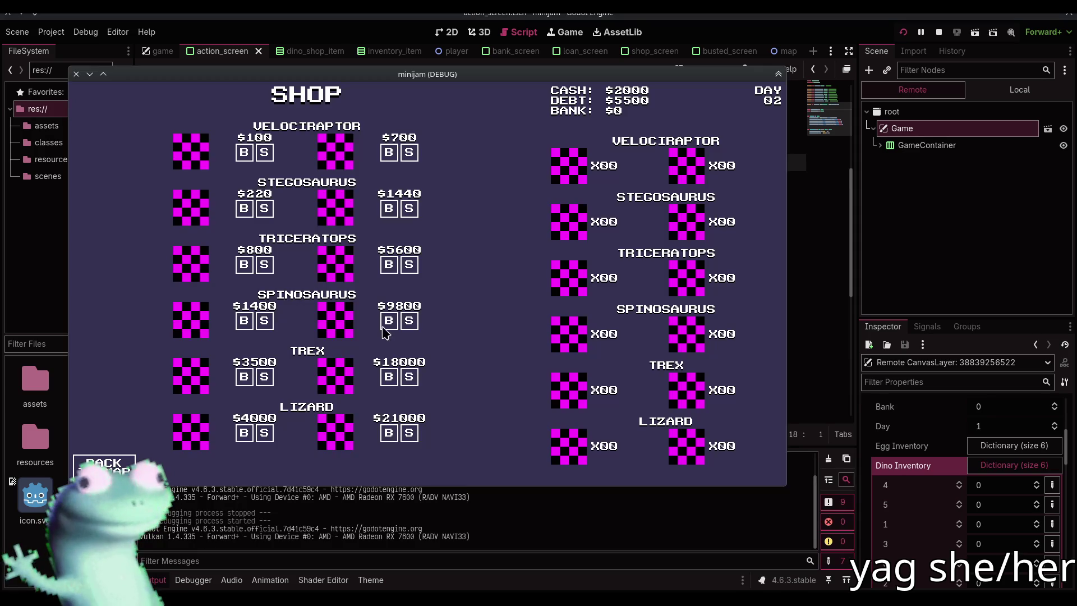
left_click(492, 23)
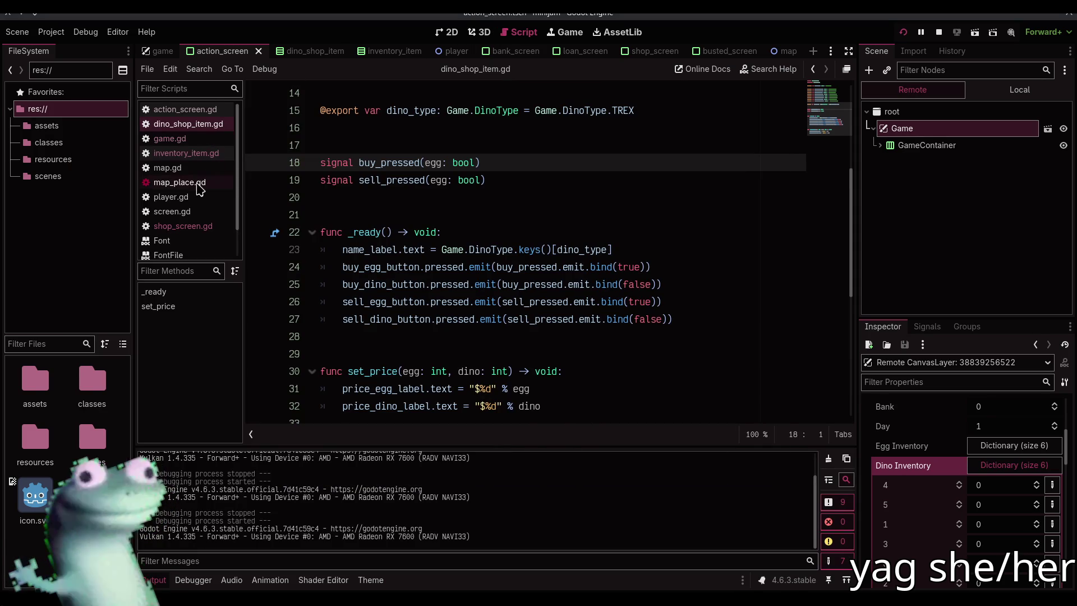
Step: Open action_screen.gd, then game.gd, and jump to the buy_request function definition
left_click(215, 111)
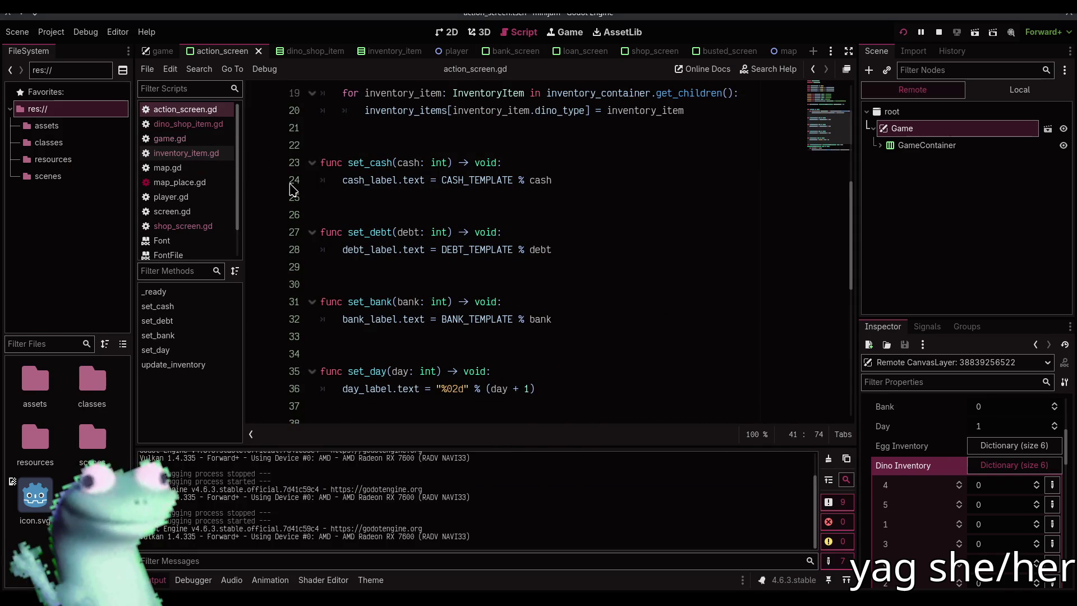
left_click(190, 140)
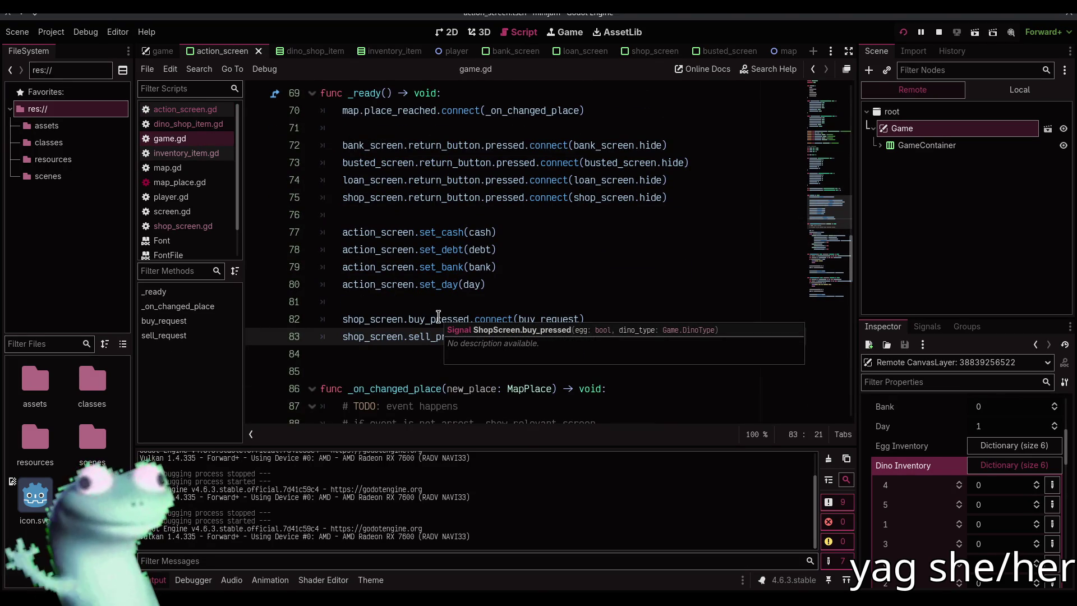
left_click(560, 319, "ctrl")
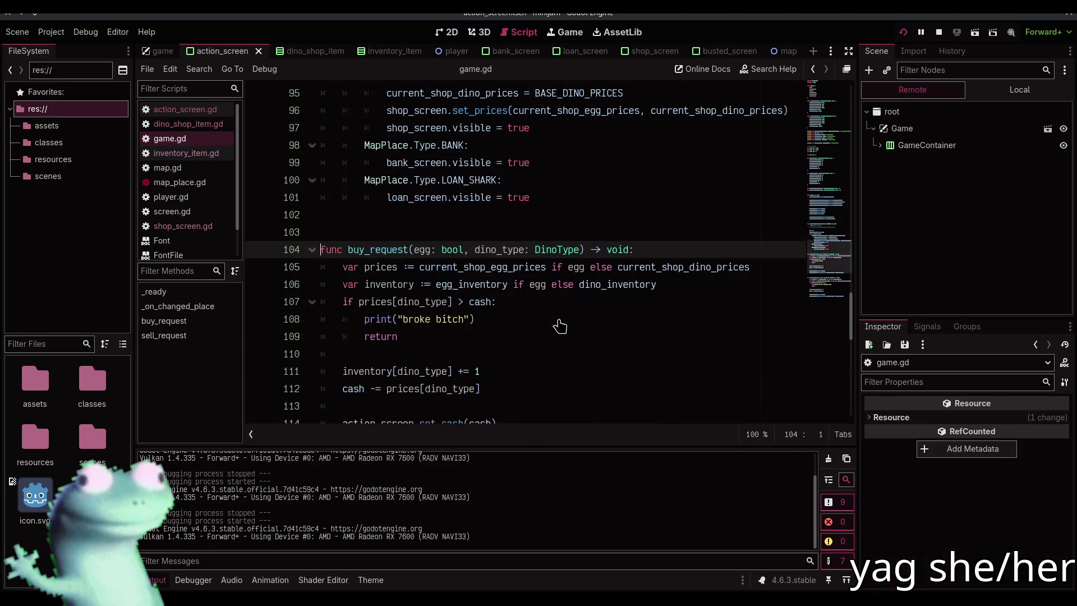
scroll(559, 320, "up", 4)
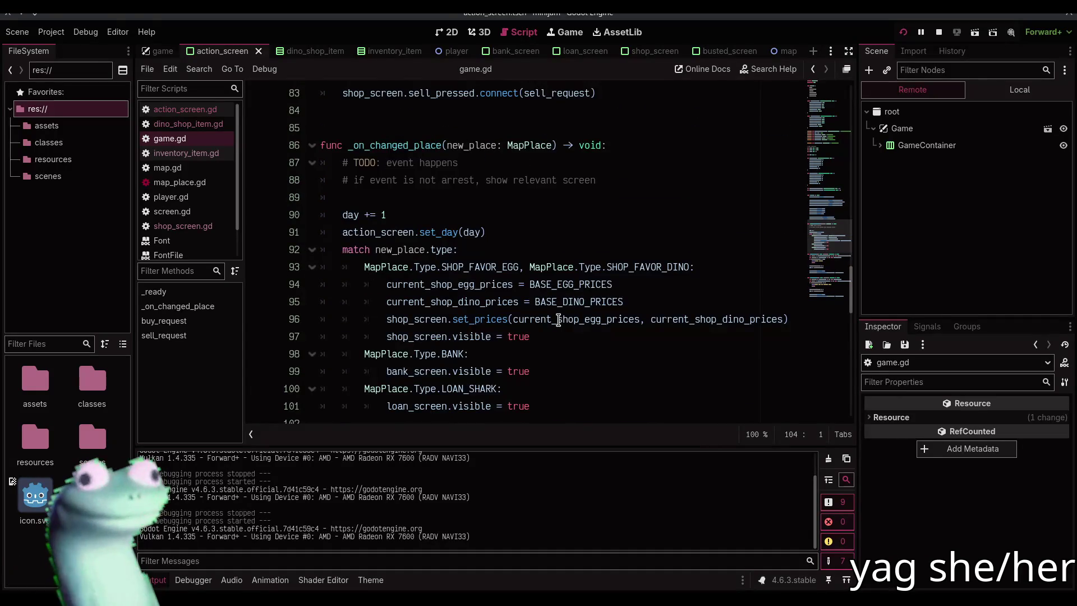
scroll(559, 320, "down", 1)
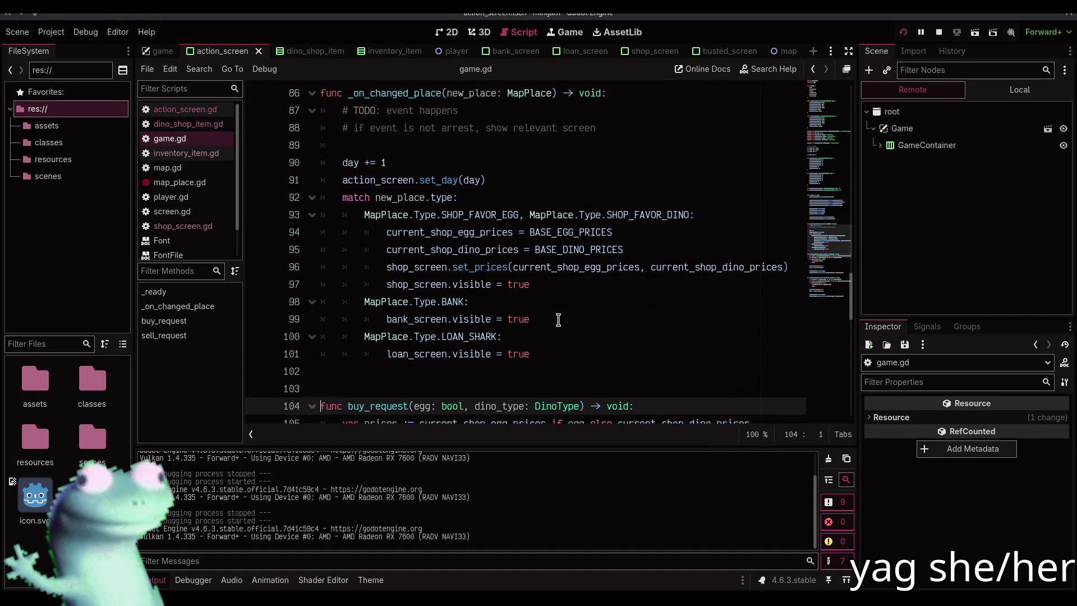
Step: Check the shop_screen variable declaration, then return to the signal connections in _ready
left_click(421, 284, "ctrl")
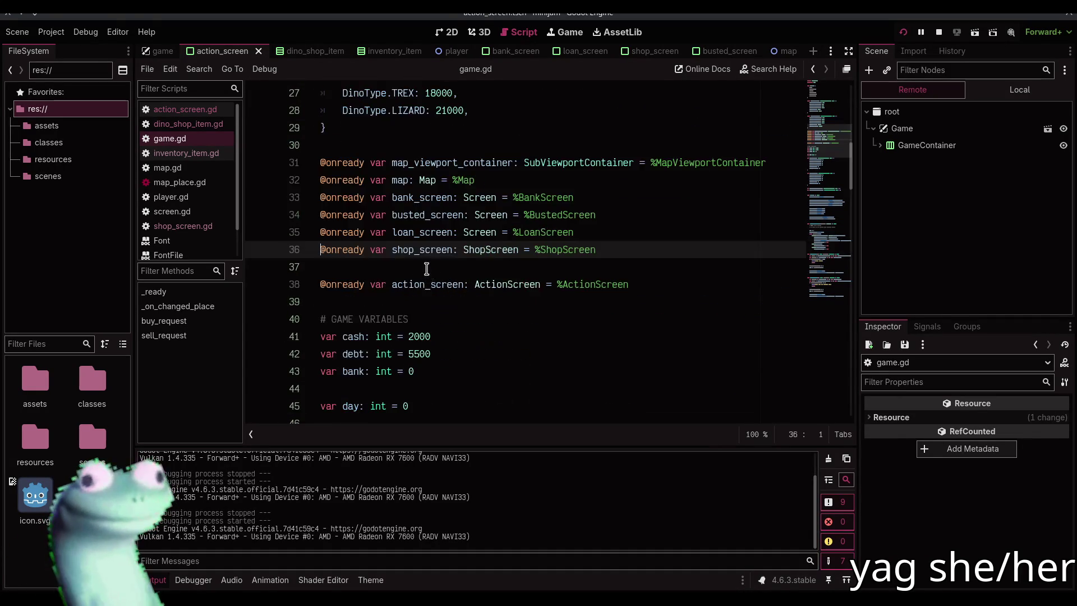
scroll(449, 280, "down", 6)
scroll(449, 282, "down", 8)
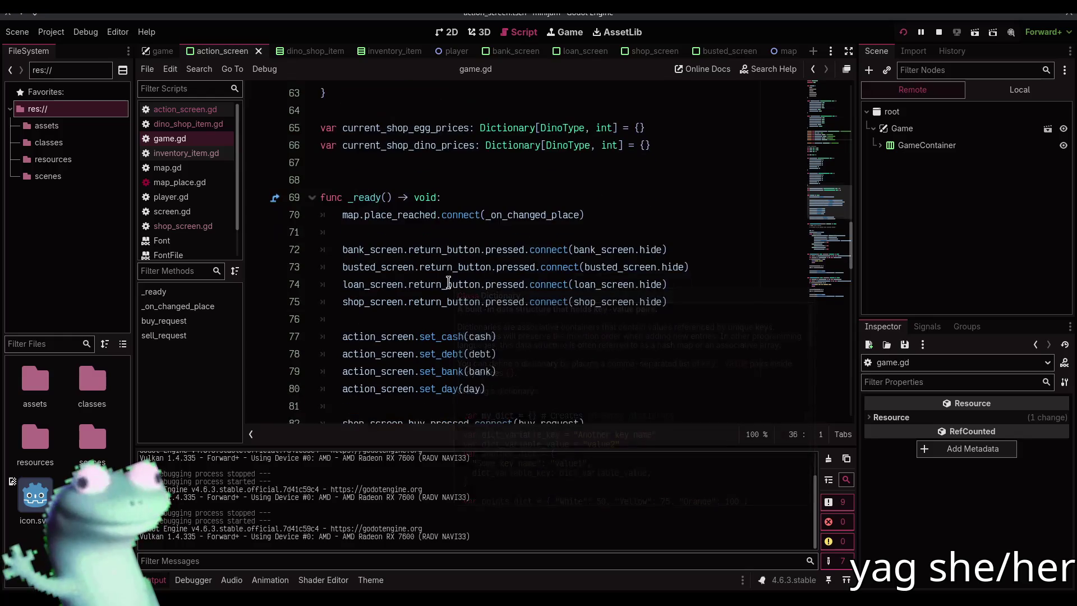
left_click(537, 302)
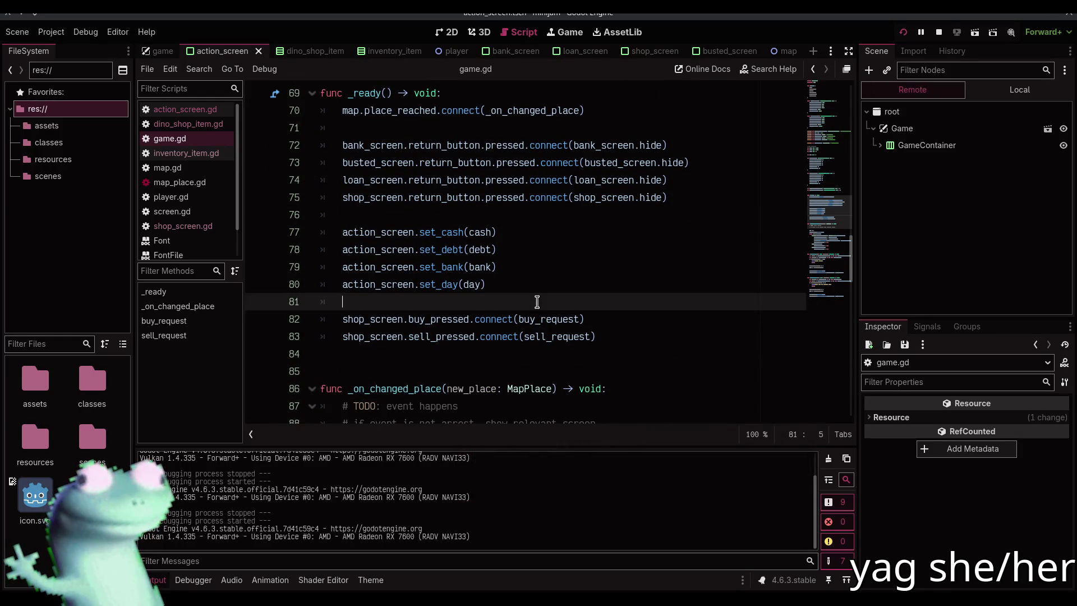
scroll(538, 302, "up", 3)
scroll(537, 302, "down", 3)
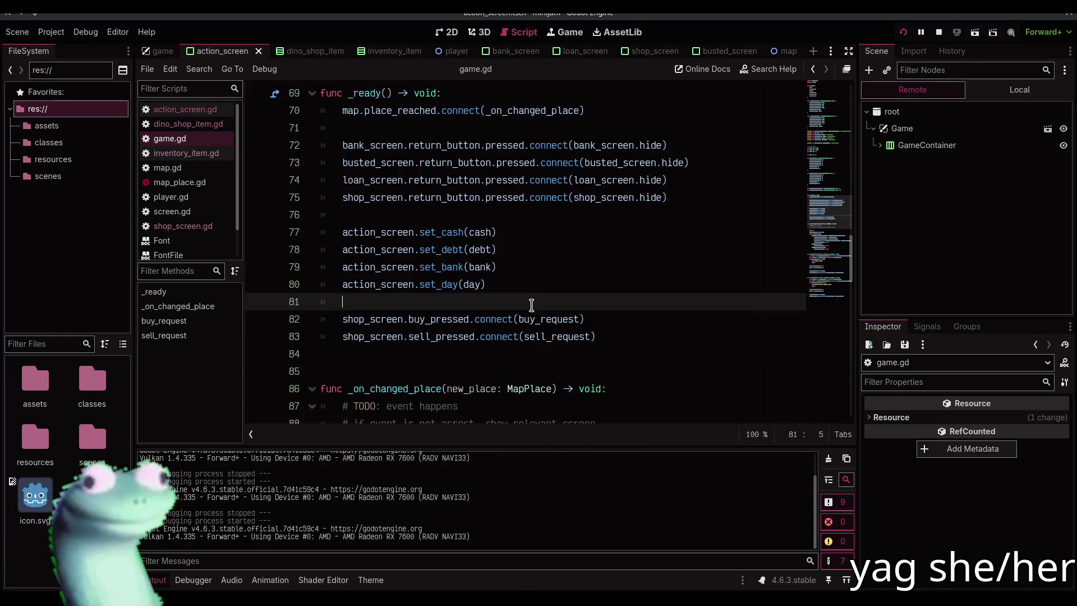
Step: Jump to the buy_pressed signal in shop_screen.gd and stop the running game
left_click(470, 319, "ctrl")
scroll(498, 310, "down", 2)
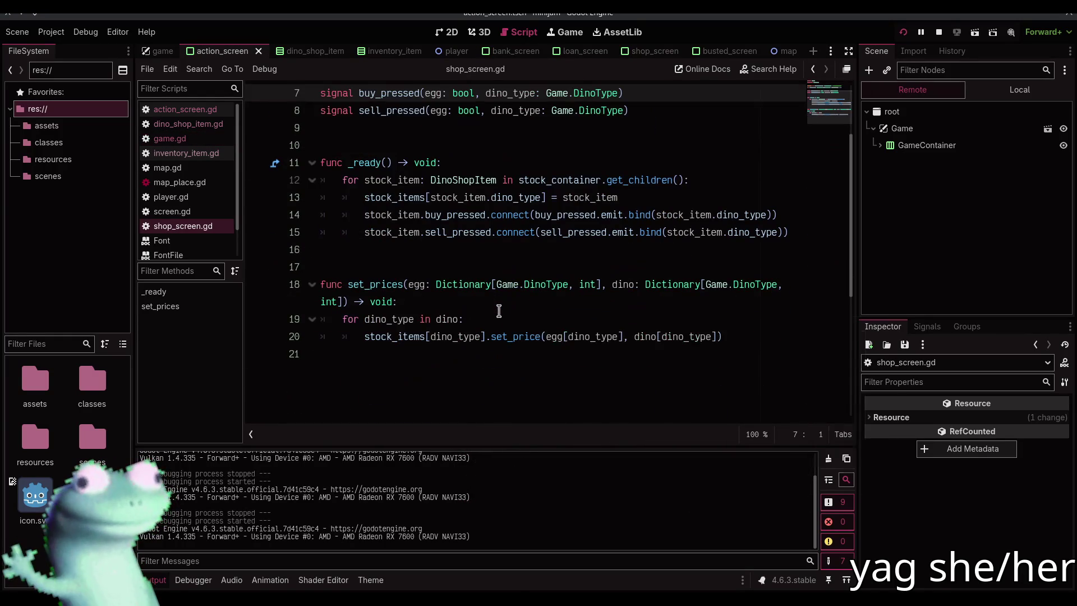
left_click(514, 249)
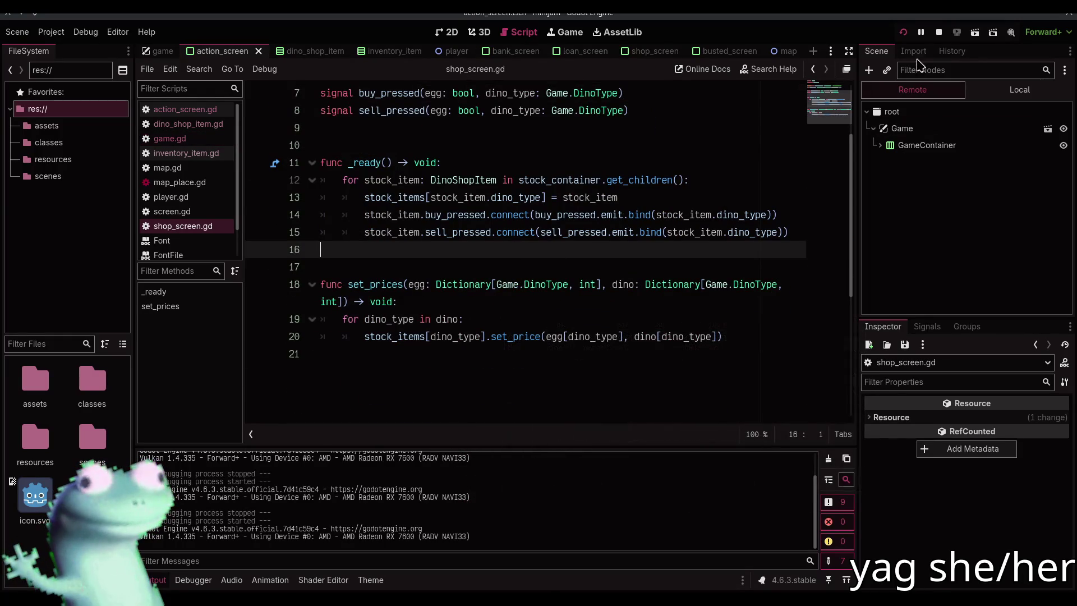
Step: Debug-run with a breakpoint on line 14, then remove it and hide the debugger
left_click(257, 215)
left_click(903, 33)
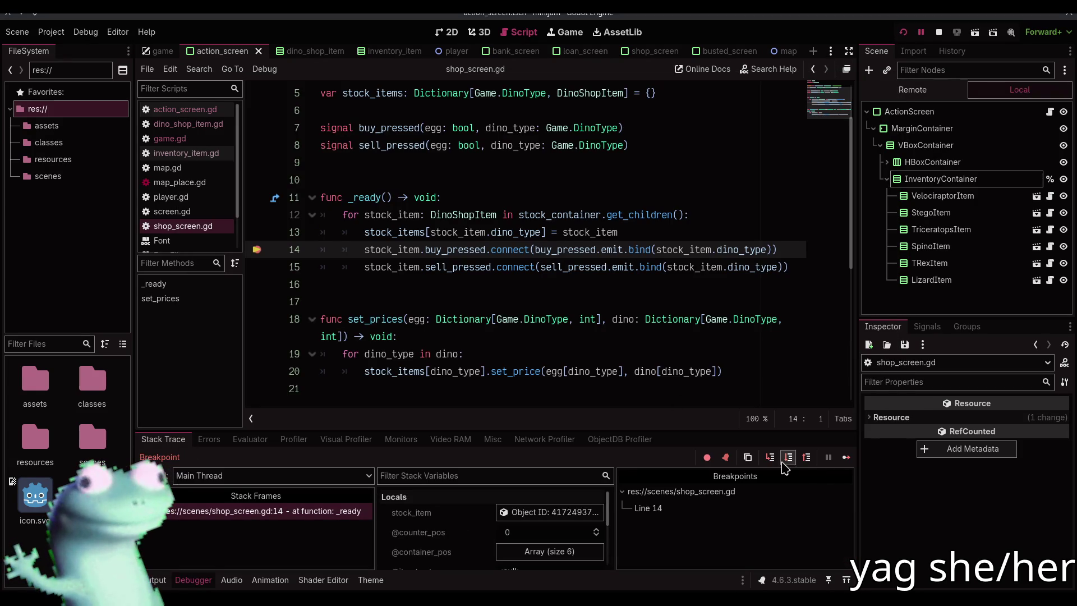
left_click(939, 32)
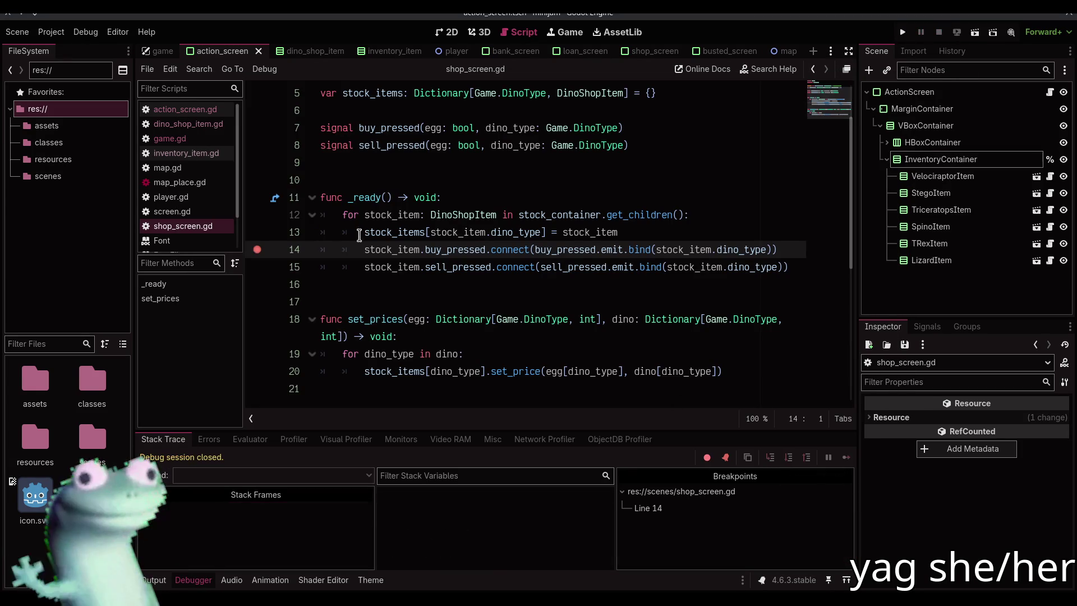
left_click(255, 253)
left_click(194, 580)
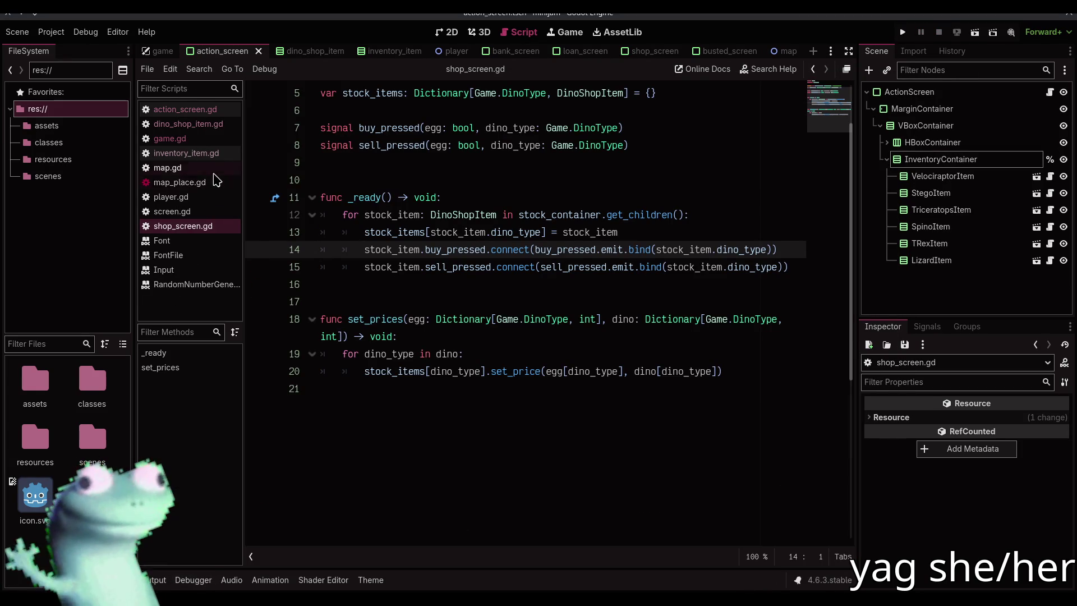
left_click(455, 250, "ctrl")
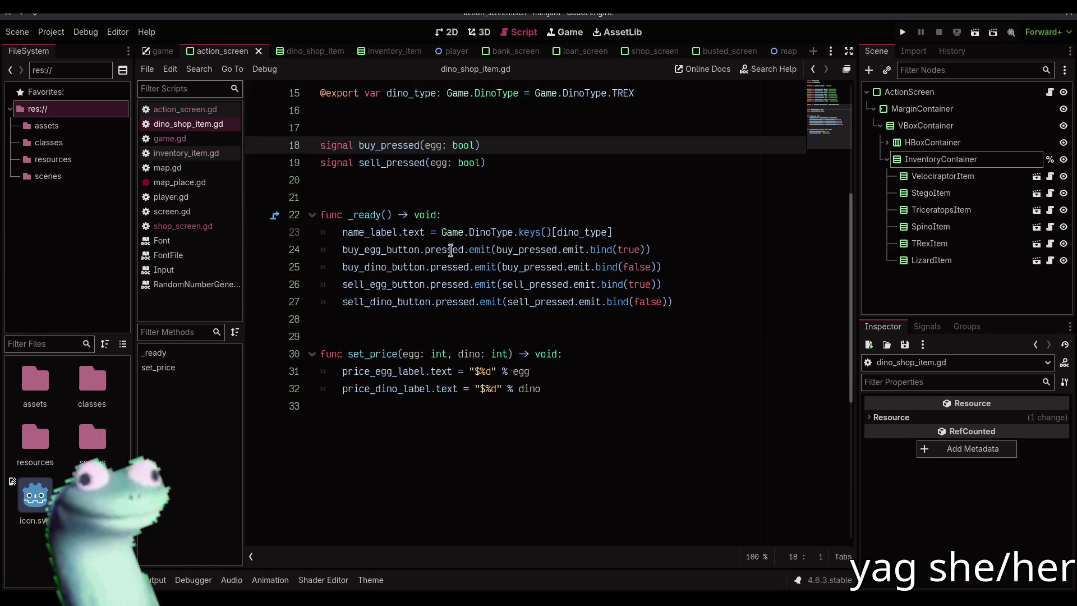
Step: Replace line 24's bound emit with func(): print("AAA"), save, and launch the game
mouse_move(451, 250)
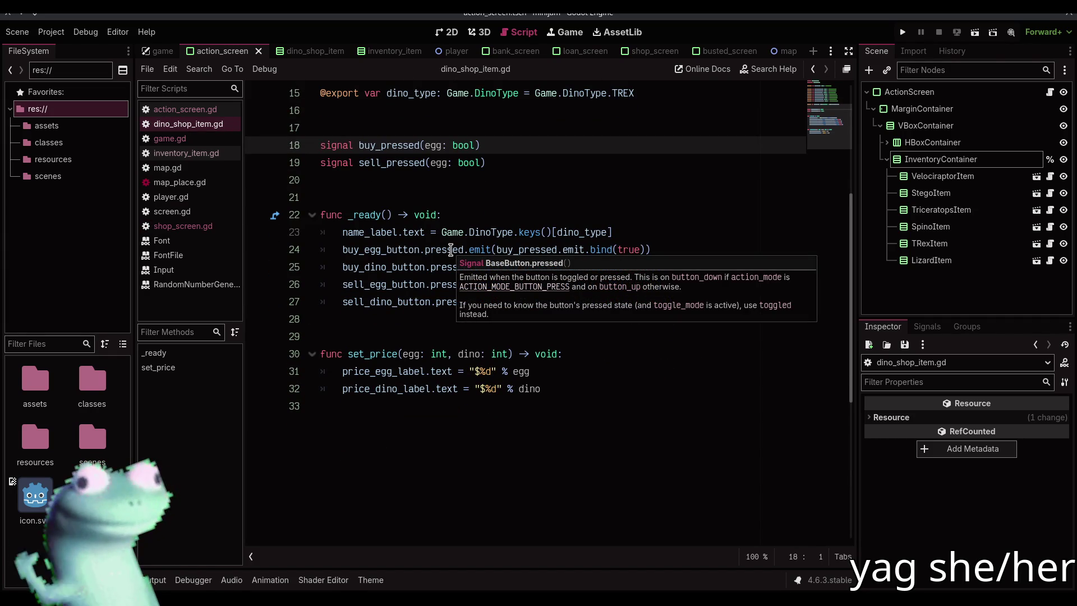
left_click_drag(645, 250, 493, 250)
key("ctrl+c")
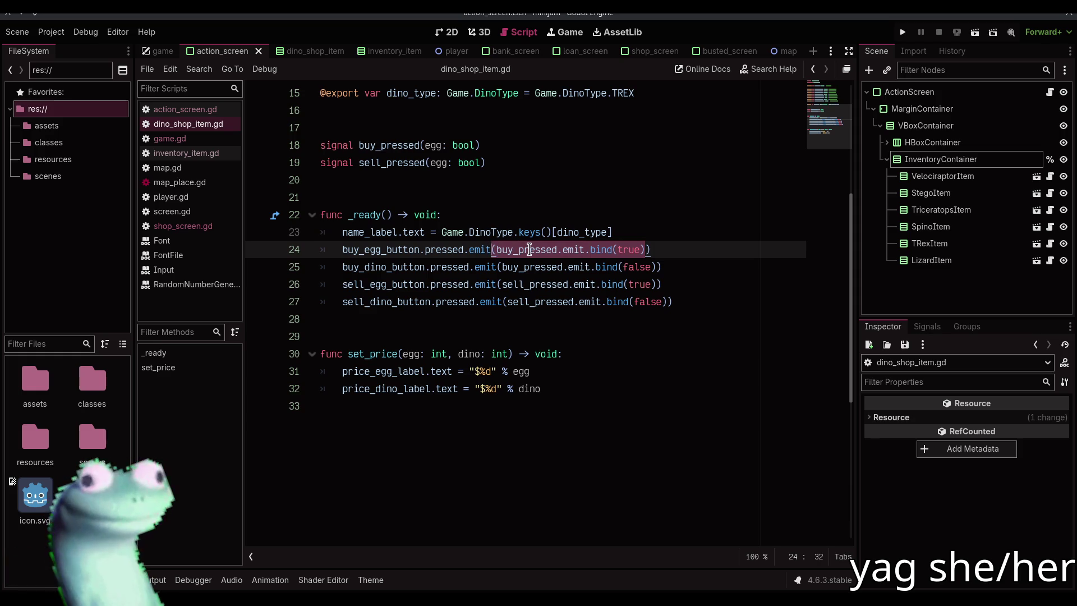
key("BackSpace")
type("func():")
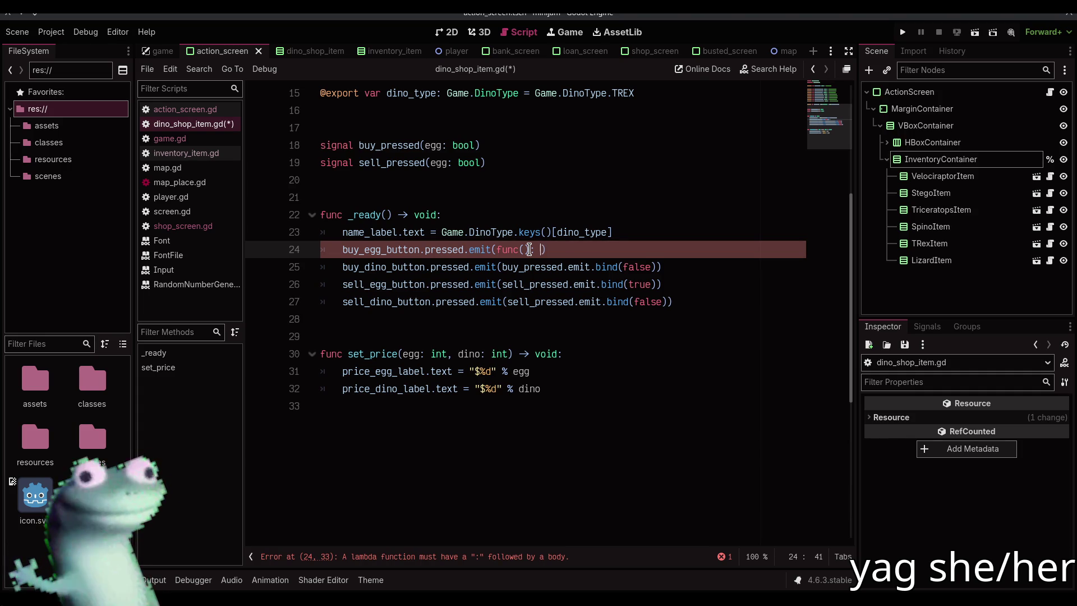
type("nt(\"AAA")
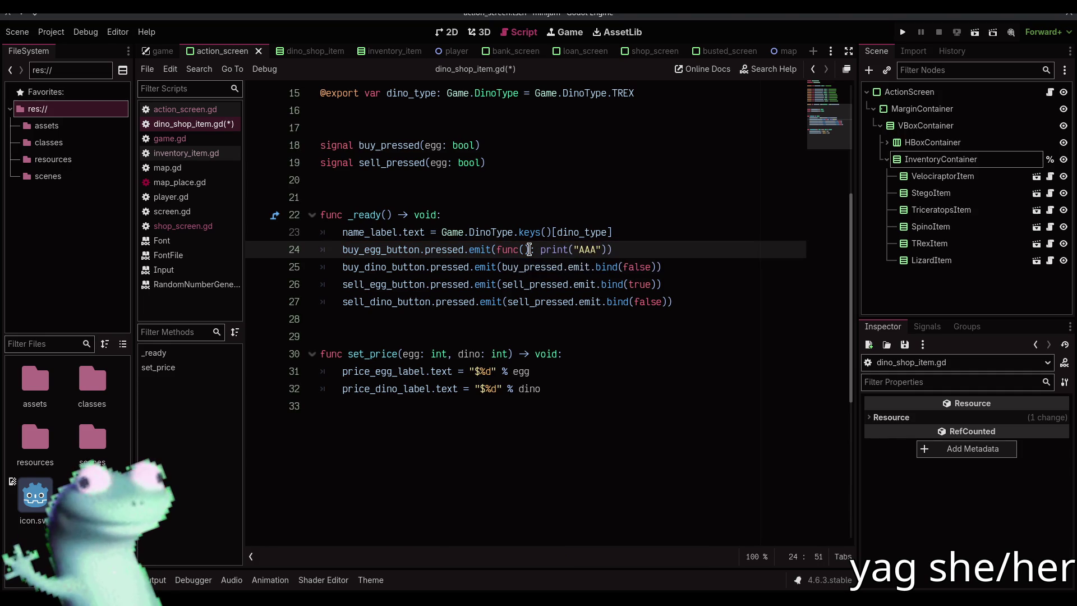
key("F5")
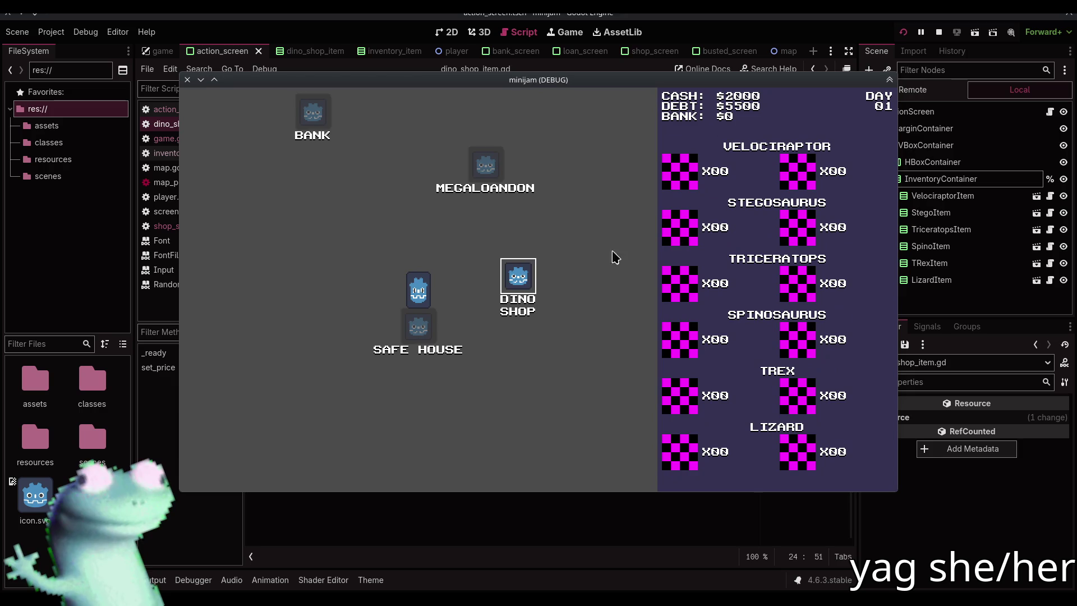
left_click(517, 274)
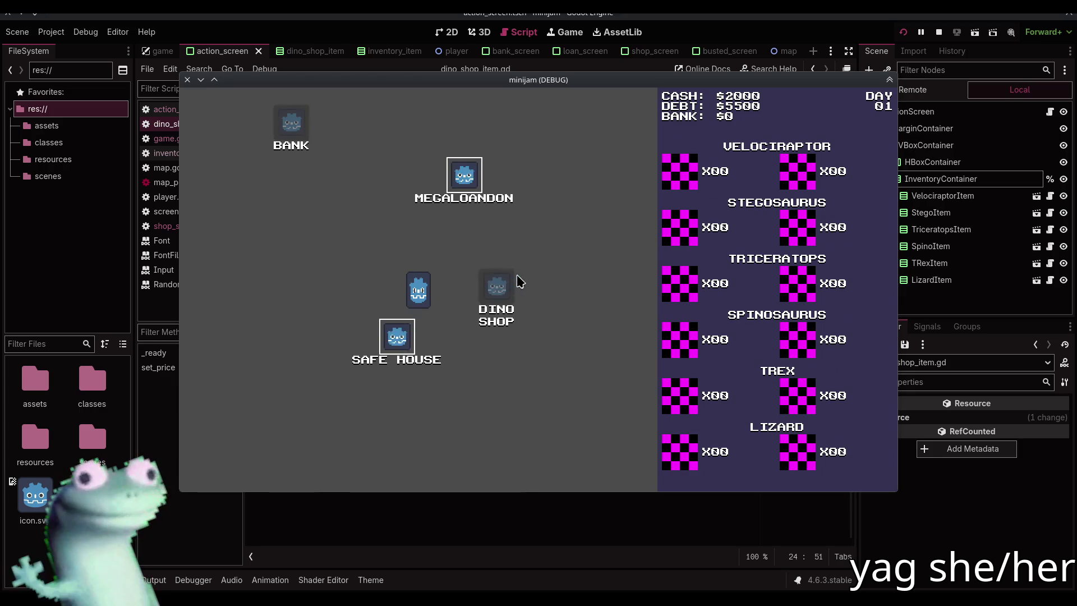
Step: Try the Velociraptor egg buy and sell buttons, relaunching once, then stop the game
left_click(359, 161)
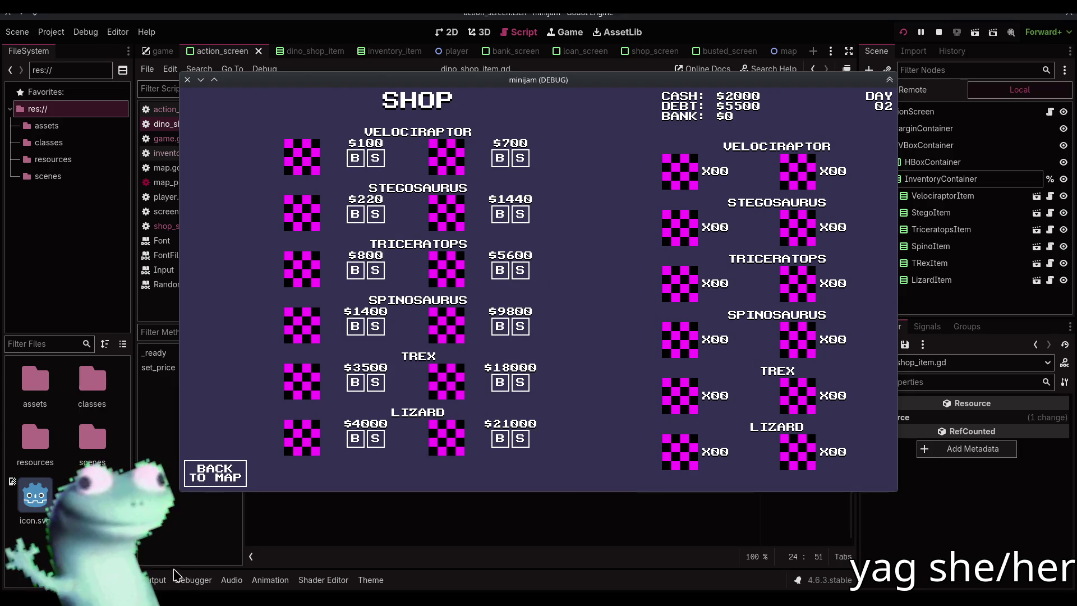
key("F5")
left_click(355, 159)
left_click(355, 158)
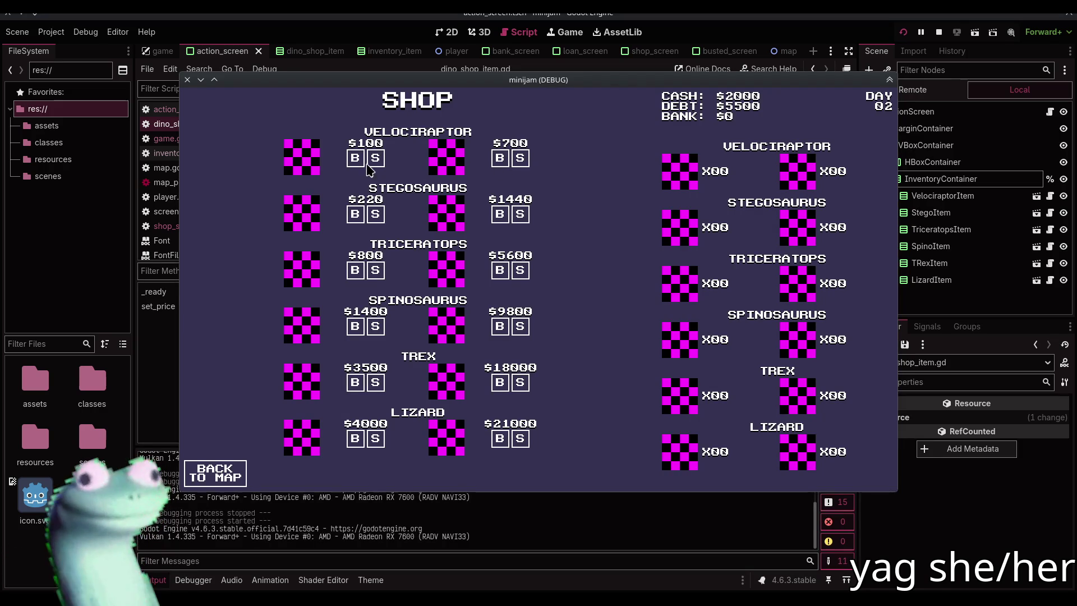
left_click(938, 32)
key("ctrl+z")
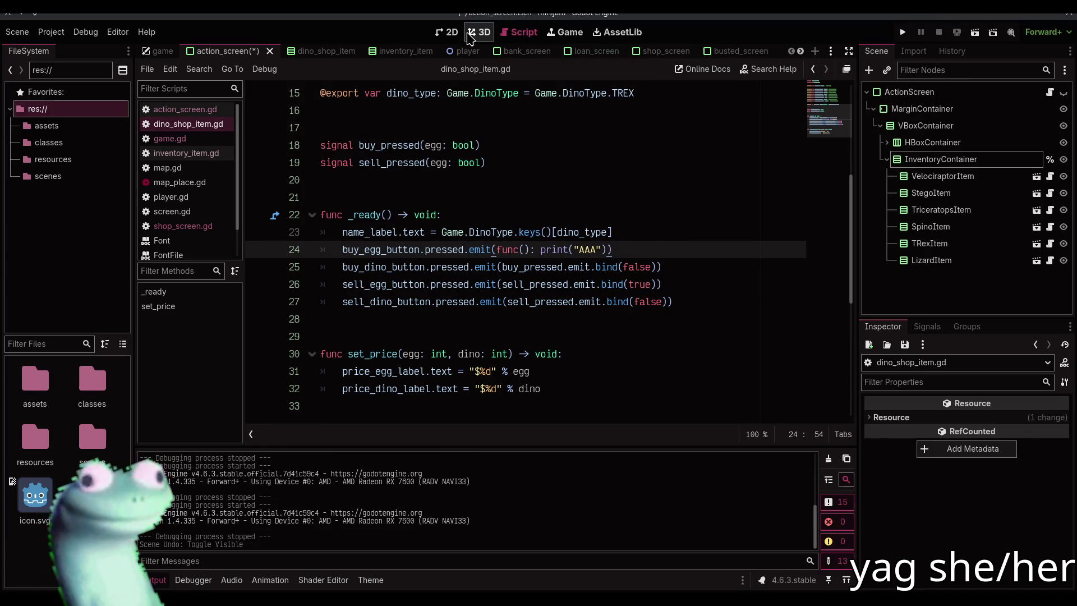
Step: Restore line 24 to buy_pressed.emit.bind(true) and save dino_shop_item.gd
left_click(446, 32)
key("ctrl+shift+z")
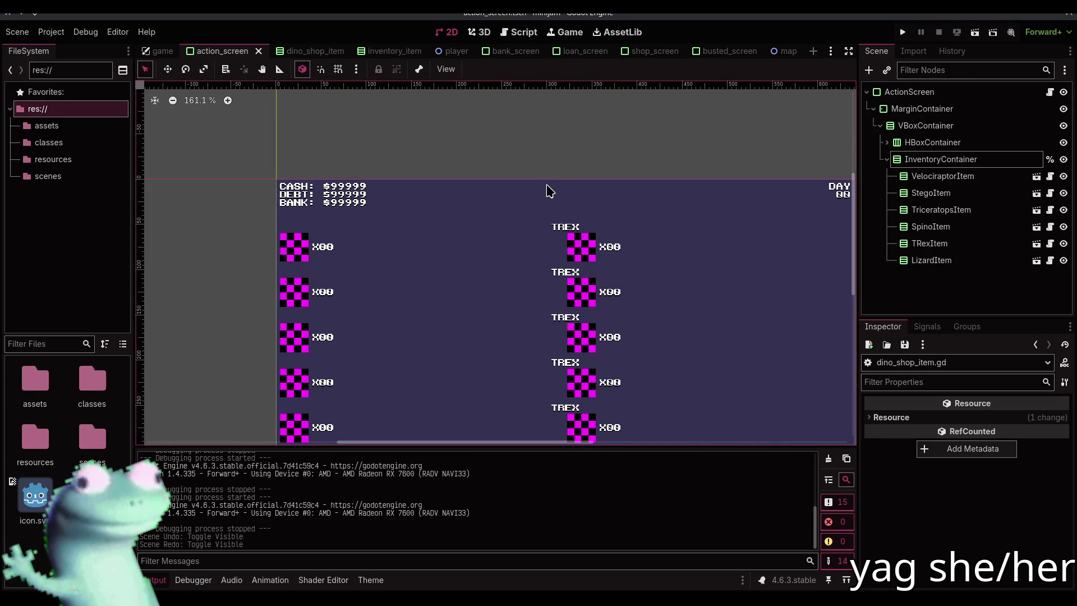
left_click(519, 32)
key("BackSpace")
key("BackSpace")
key("BackSpace")
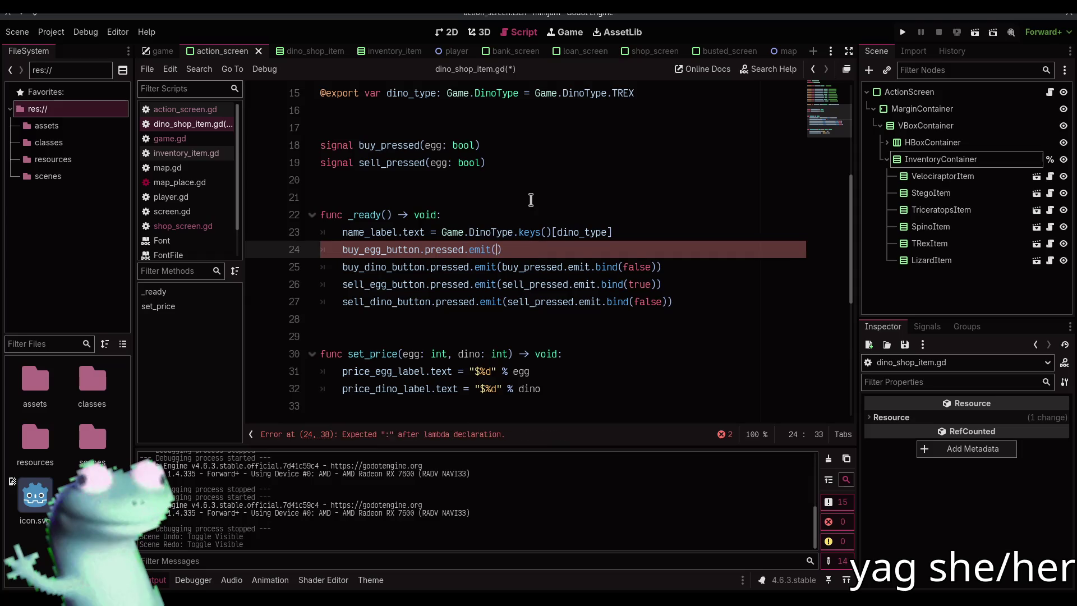
key("ctrl+v")
key("ctrl+s")
Step: Debug-run with a breakpoint on line 24, remove it, and return to the 2D view
left_click(529, 216)
left_click(257, 249)
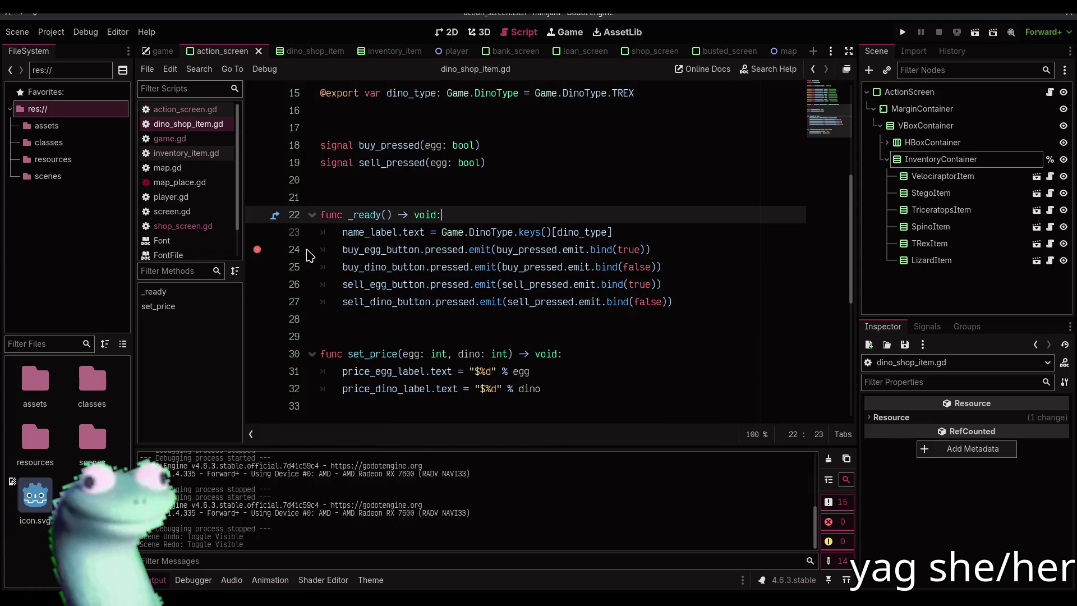
key("F5")
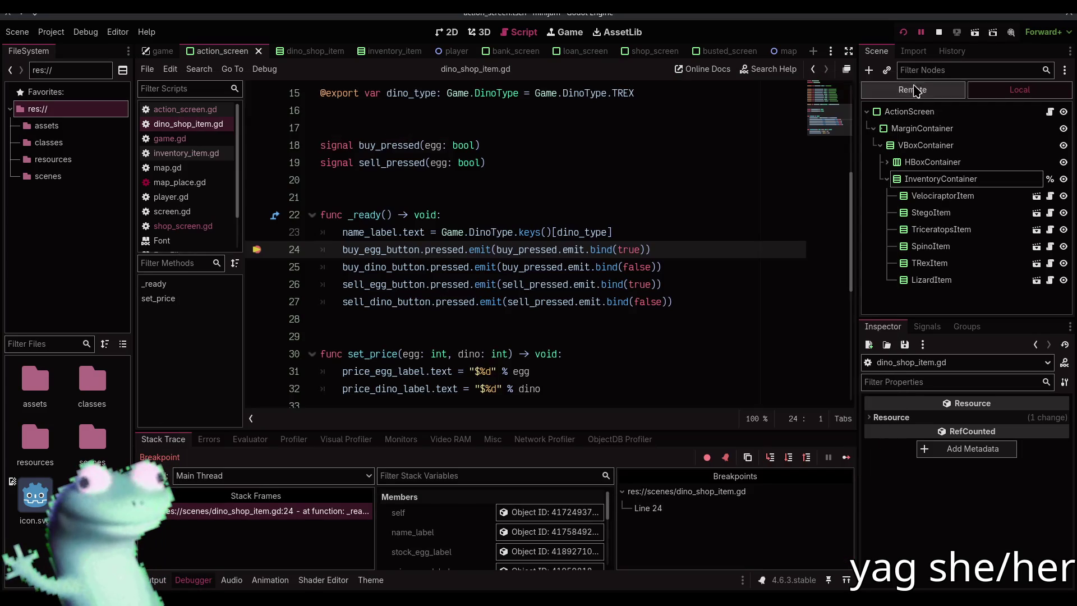
left_click(938, 32)
left_click(257, 249)
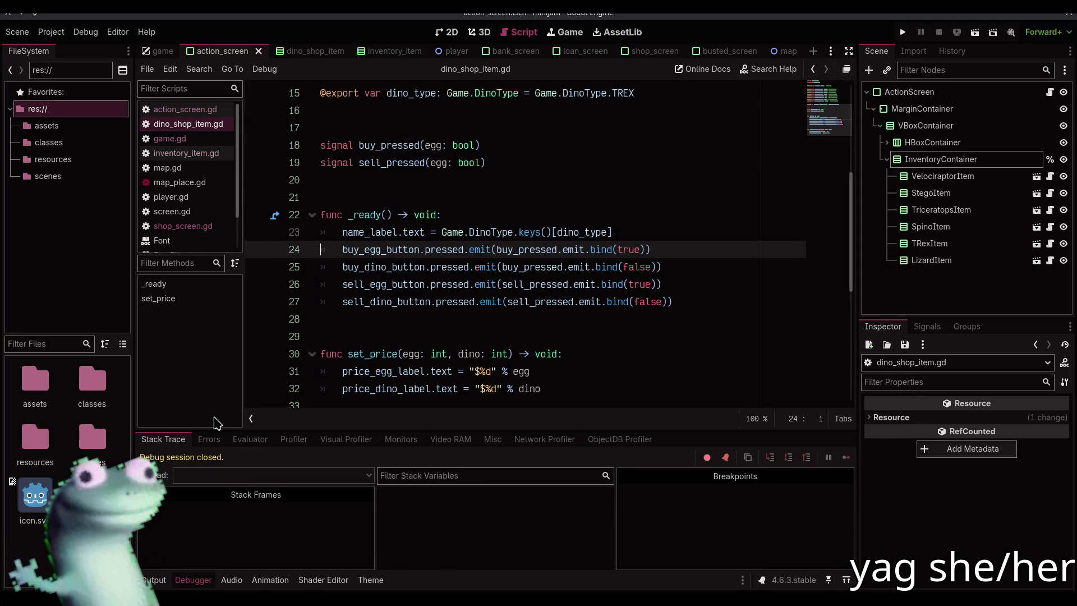
left_click(193, 580)
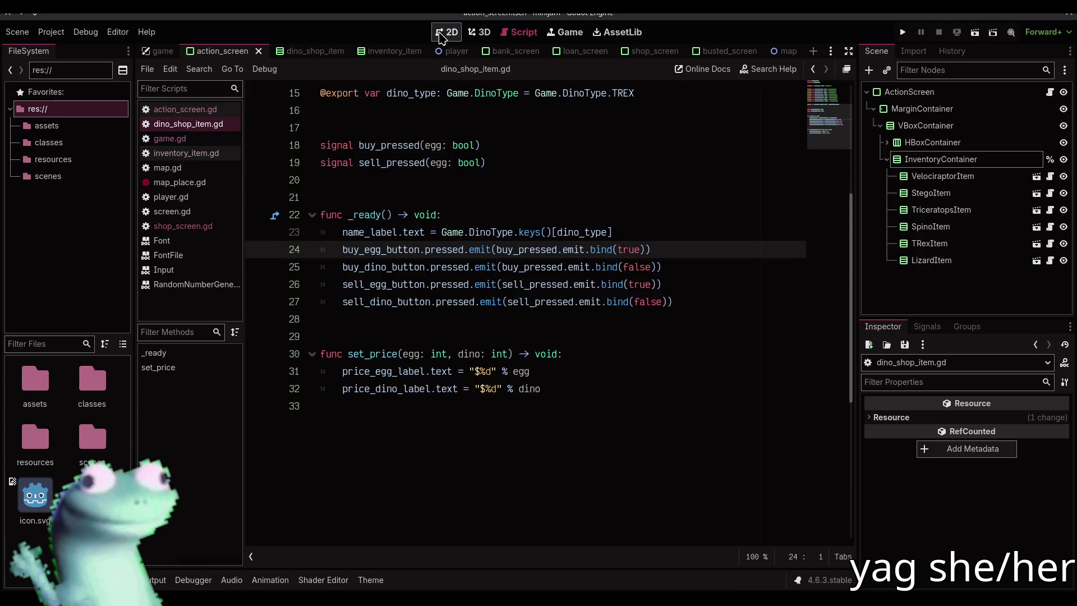
left_click(447, 32)
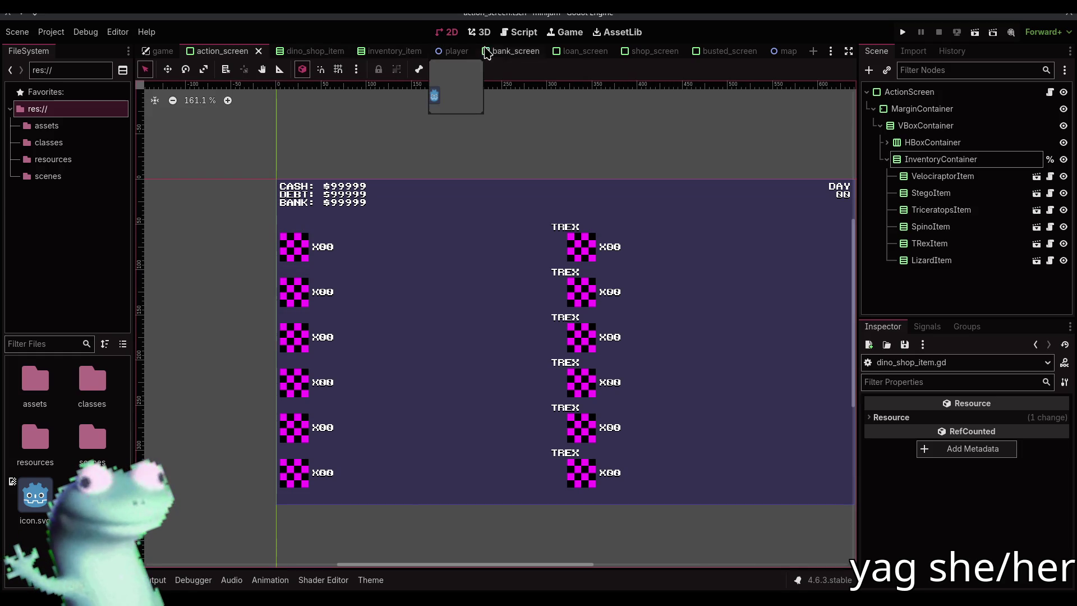
Step: Open the dino_shop_item scene from VelociraptorItem in shop_screen and review its script
left_click(646, 53)
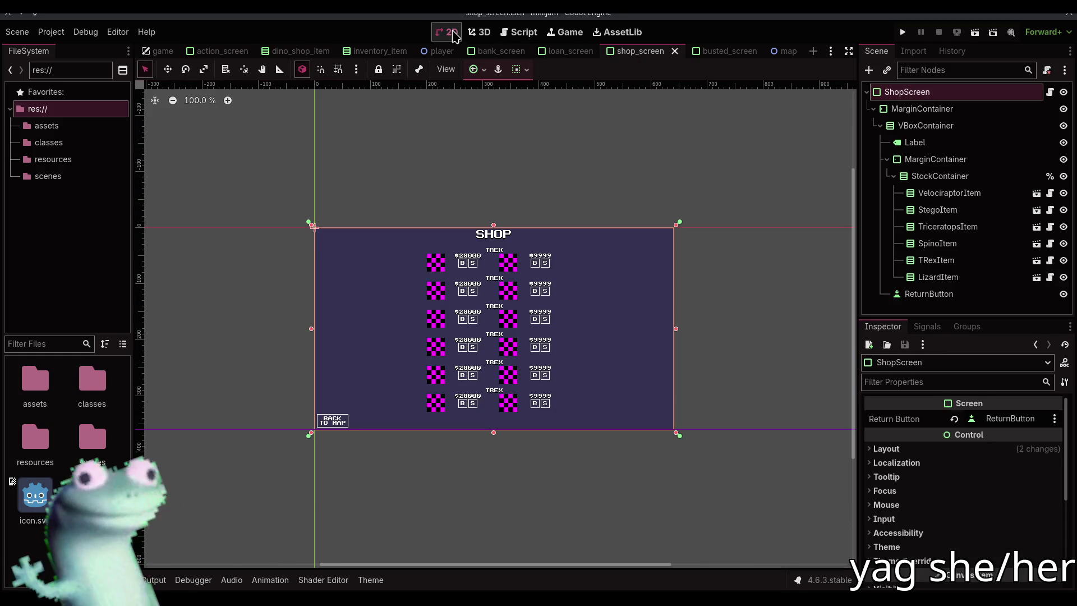
left_click(949, 193)
left_click(1036, 193)
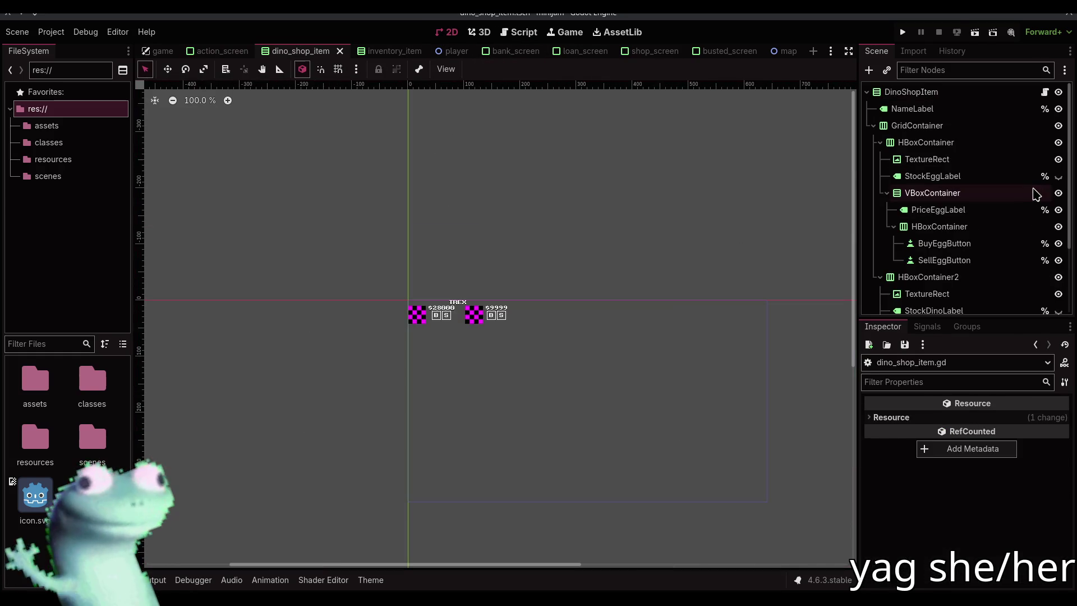
left_click(439, 316)
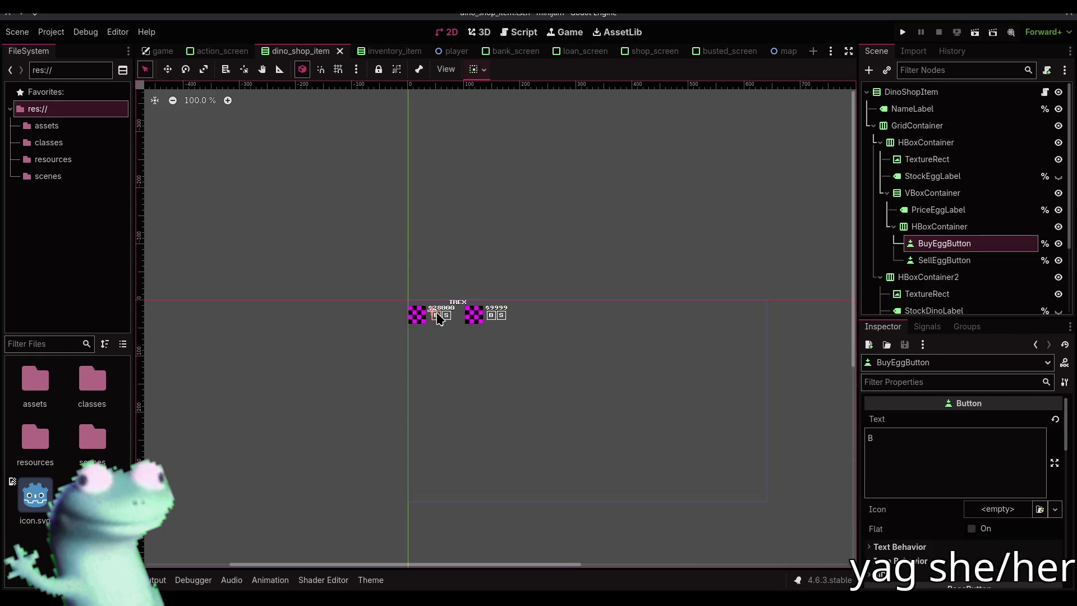
left_click(518, 32)
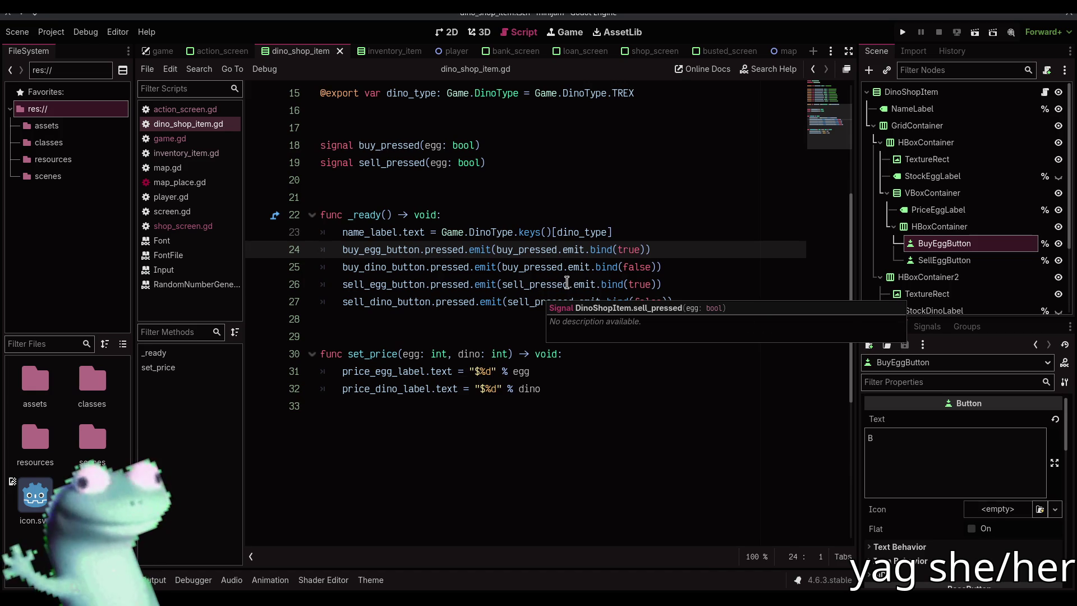
scroll(897, 235, "down", 3)
Step: Select BuyEggButton in the dino_shop_item scene and view its list of signals
left_click(945, 292)
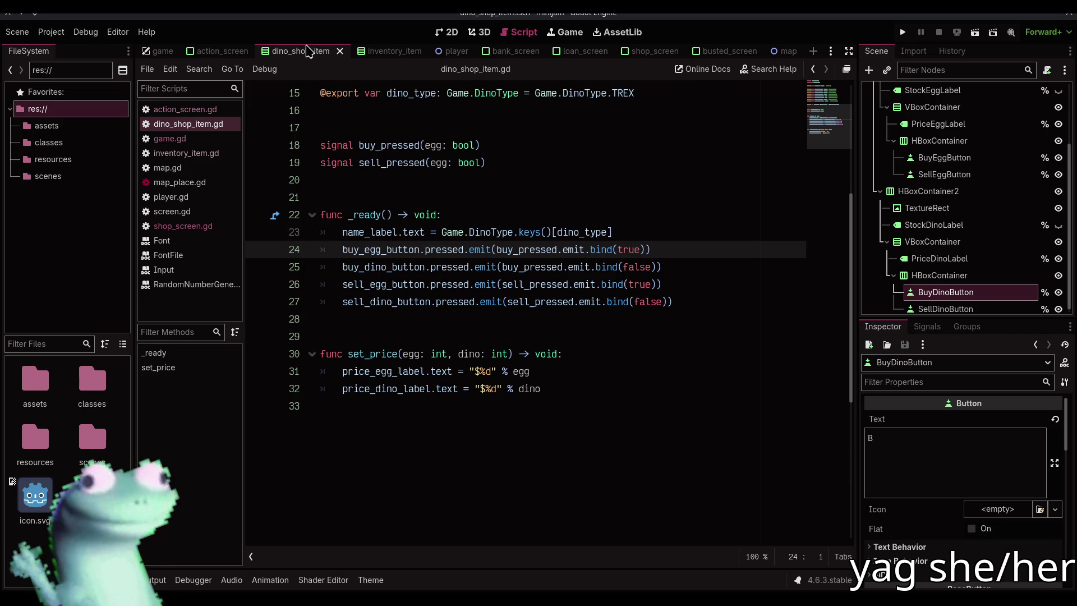
left_click(444, 32)
left_click(456, 177)
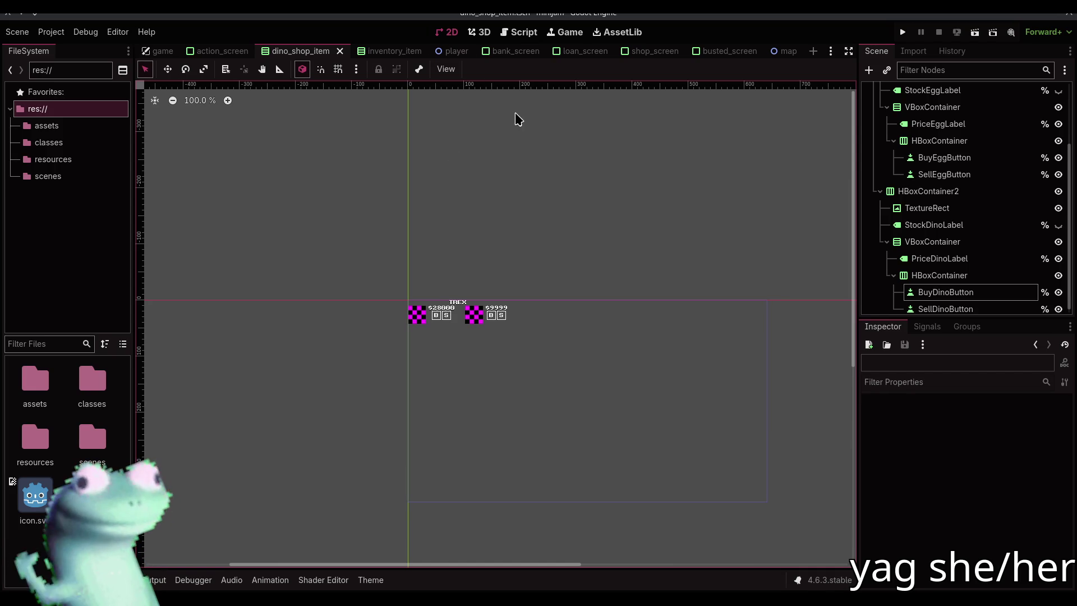
left_click(437, 315)
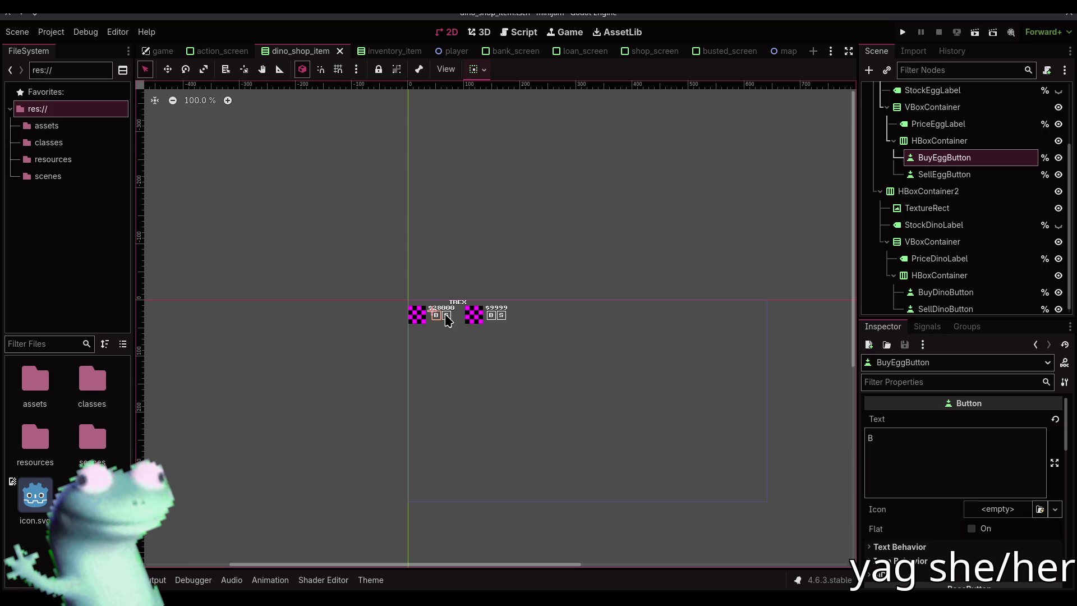
left_click(446, 316)
left_click(437, 315)
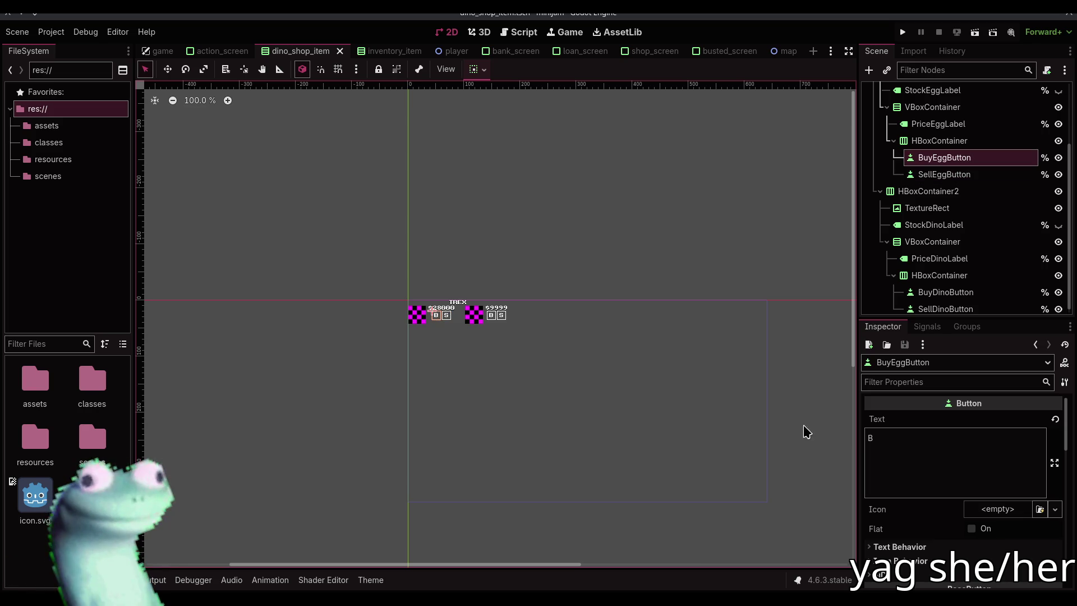
left_click(926, 328)
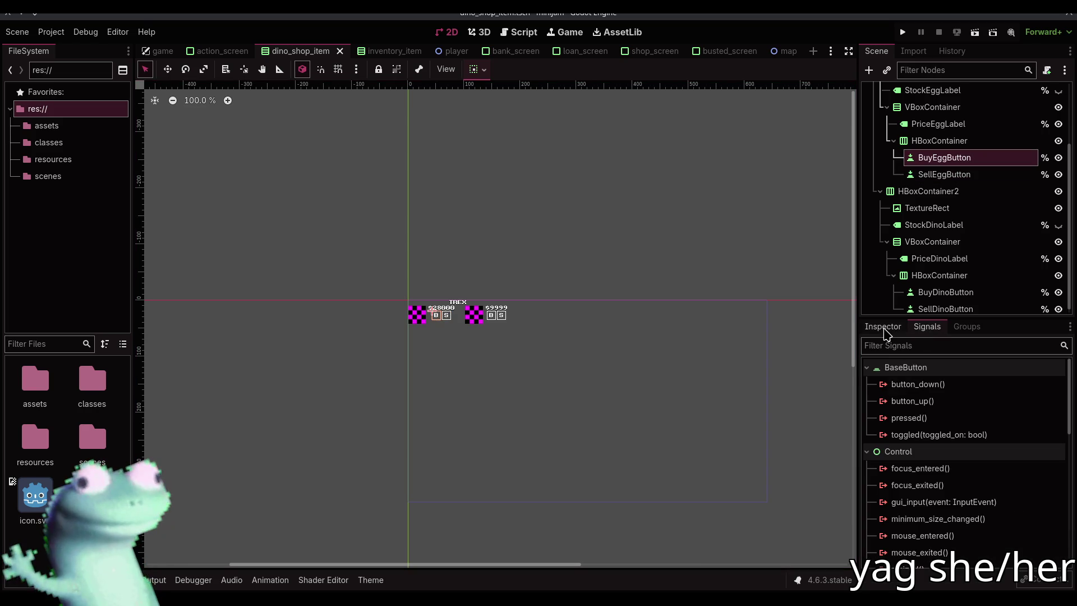
left_click(880, 328)
left_click(519, 32)
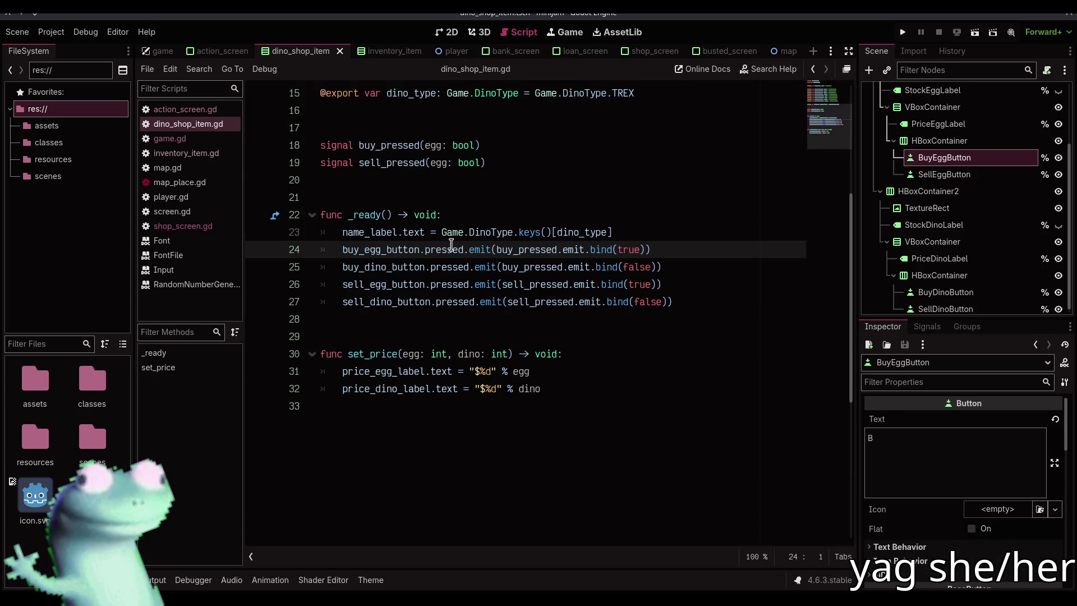
Step: Select the word emit in buy_egg_button.pressed.emit on line 24
mouse_move(478, 250)
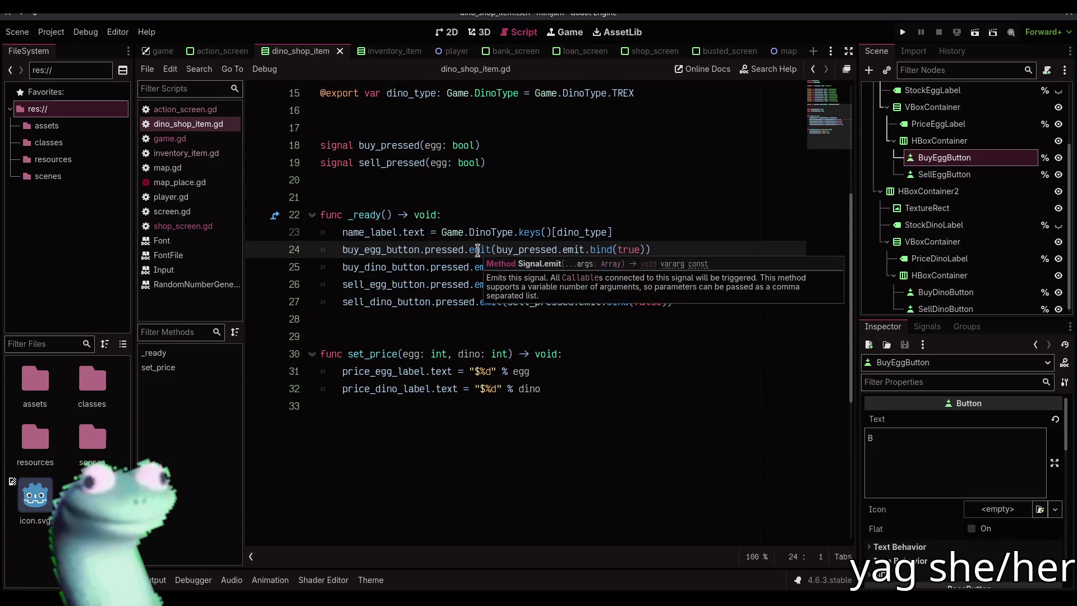
left_click(461, 317)
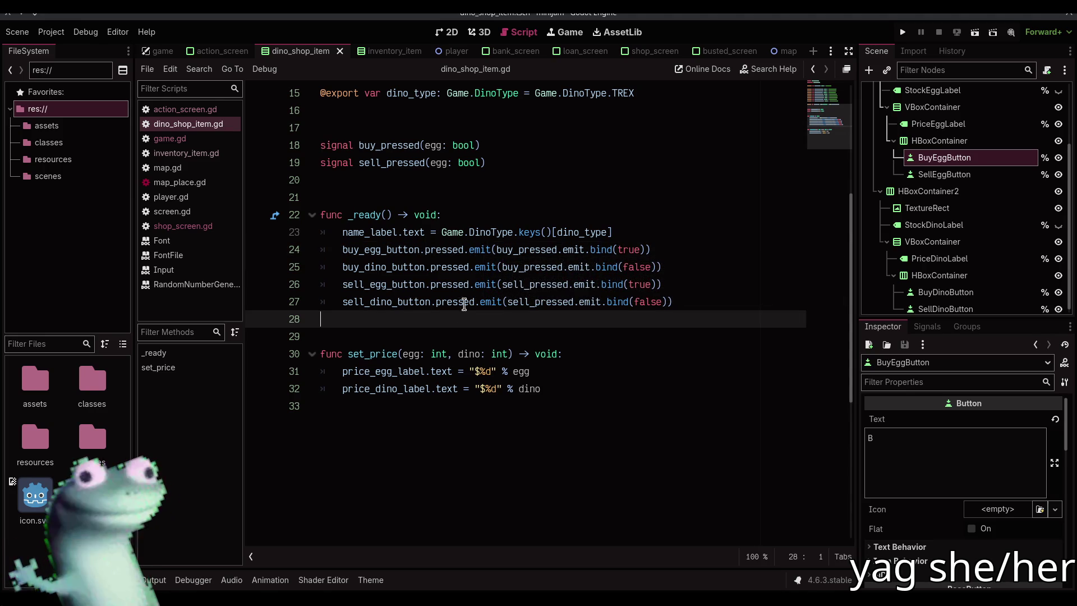
double_click(481, 250)
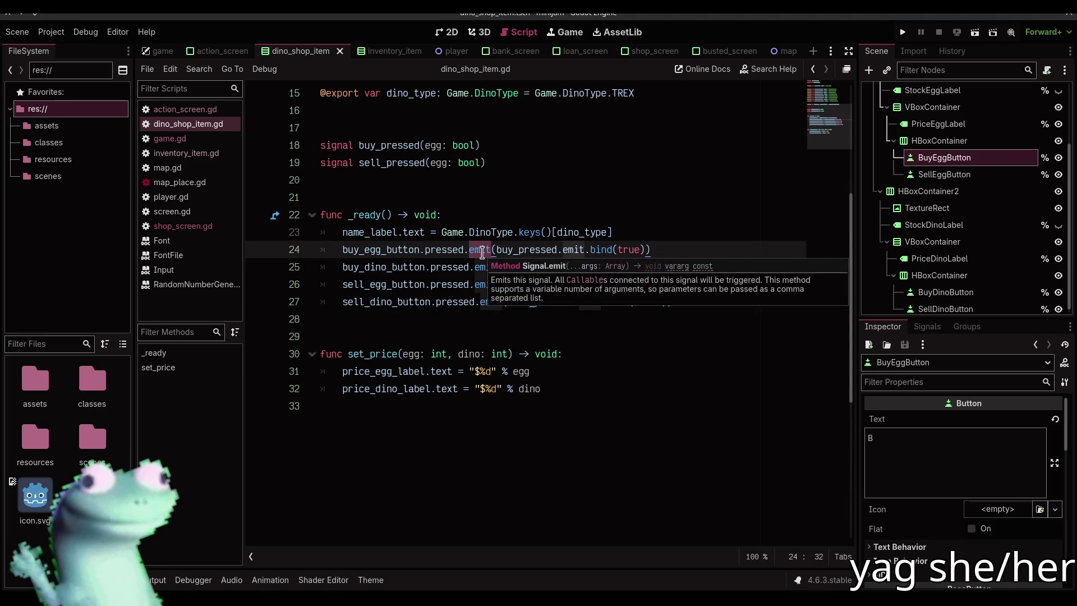
left_click(462, 335)
left_click_drag(343, 250, 492, 250)
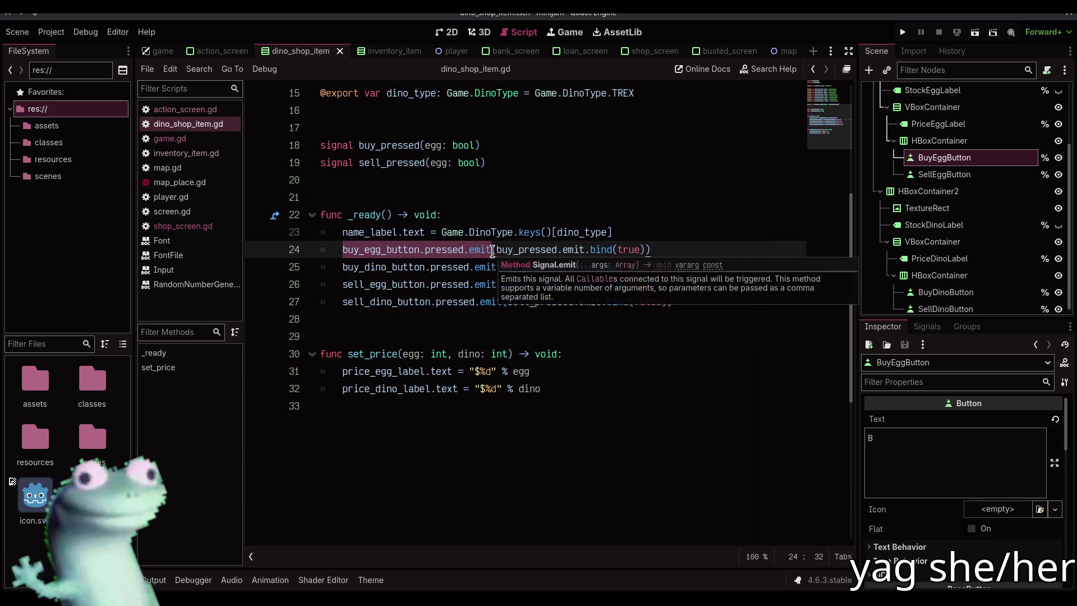
mouse_move(475, 308)
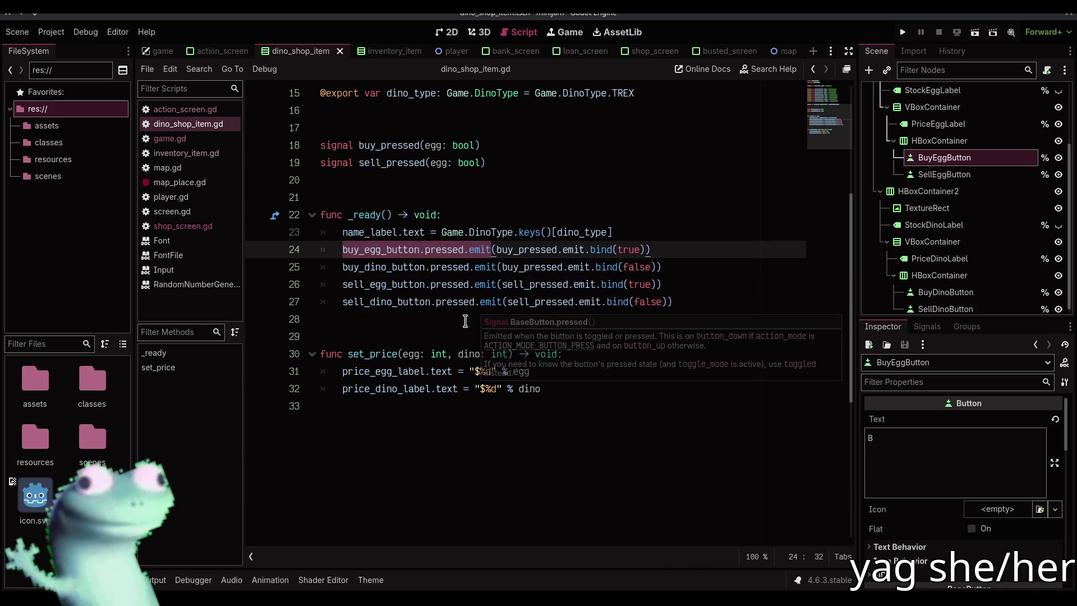
left_click_drag(424, 250, 484, 250)
double_click(475, 250)
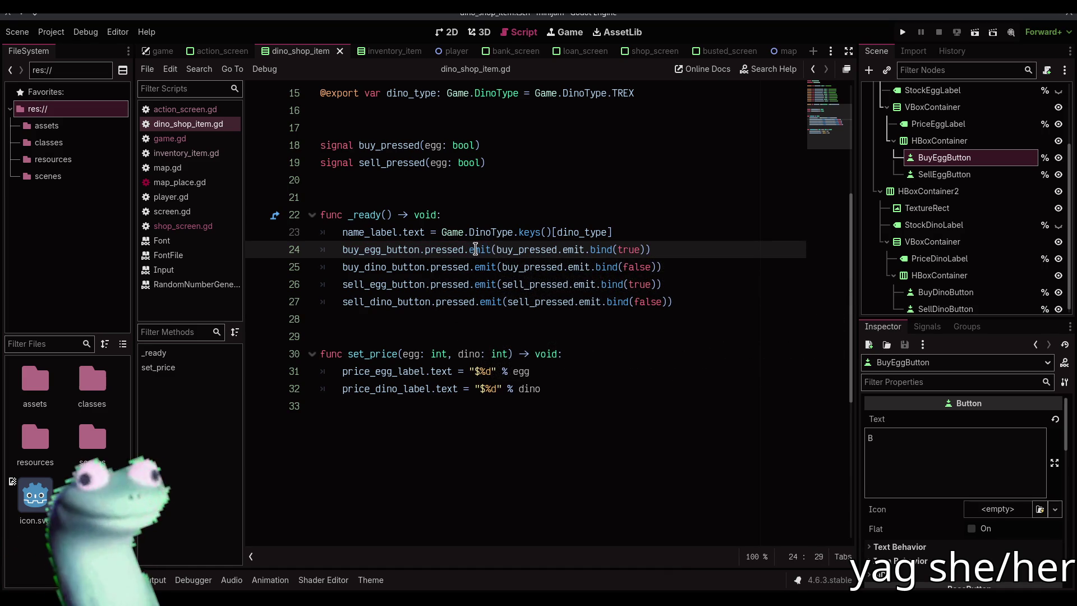
mouse_move(476, 249)
Step: Replace emit with connect on lines 24–27, save, and switch to game.gd
key("ctrl+d")
key("ctrl+d")
key("ctrl+d")
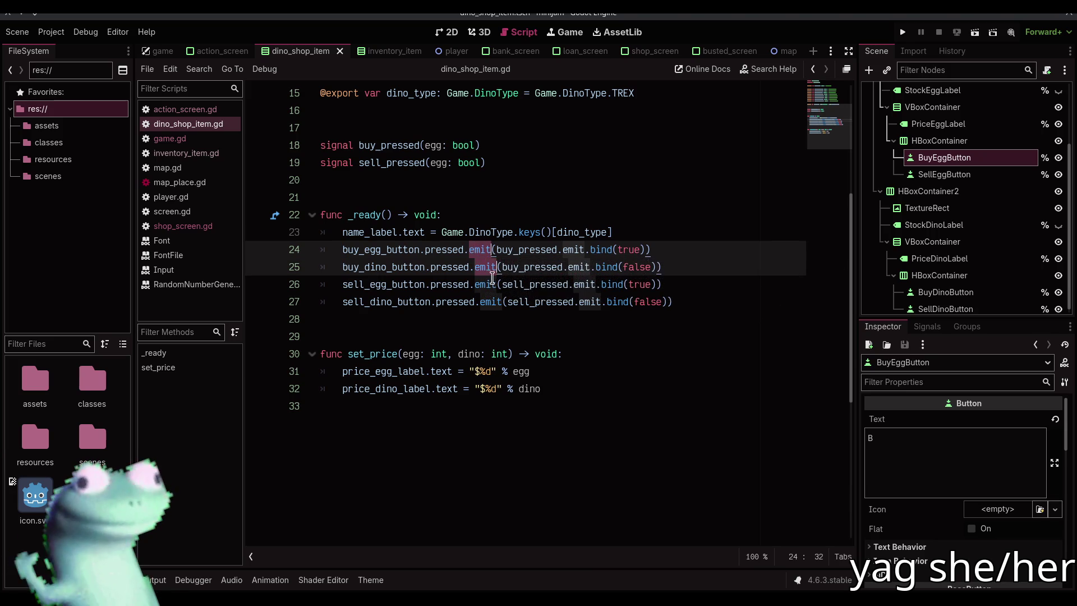
type("connect")
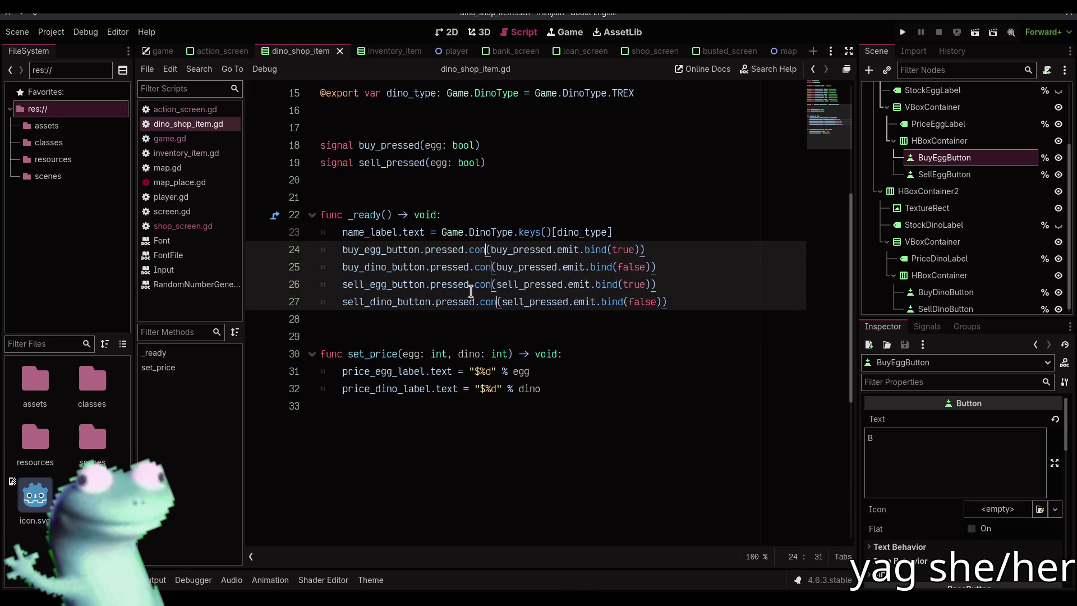
key("ctrl+s")
key("alt+Left")
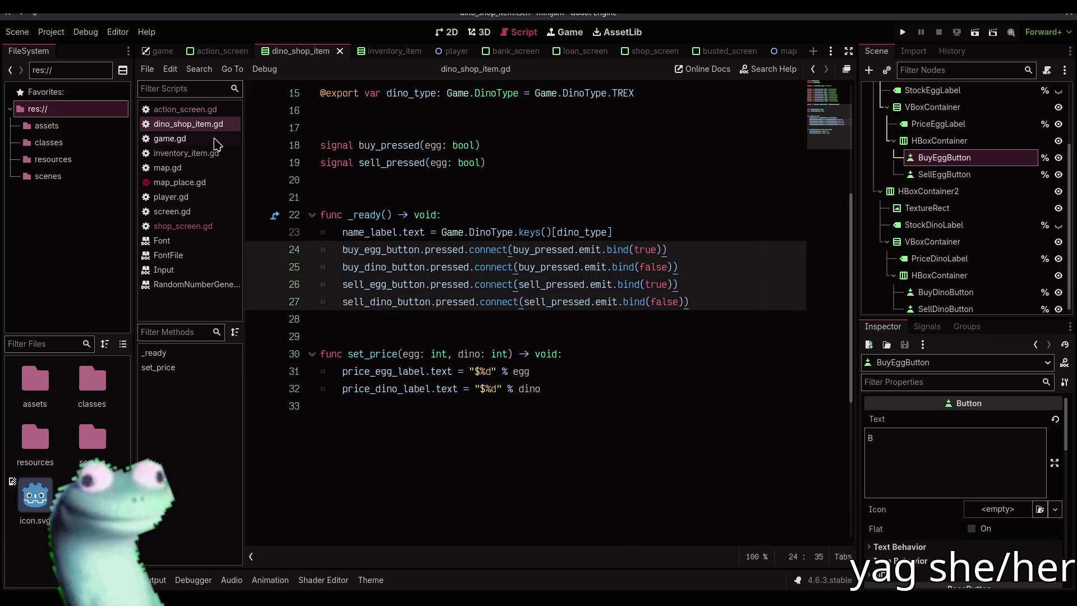
left_click(903, 32)
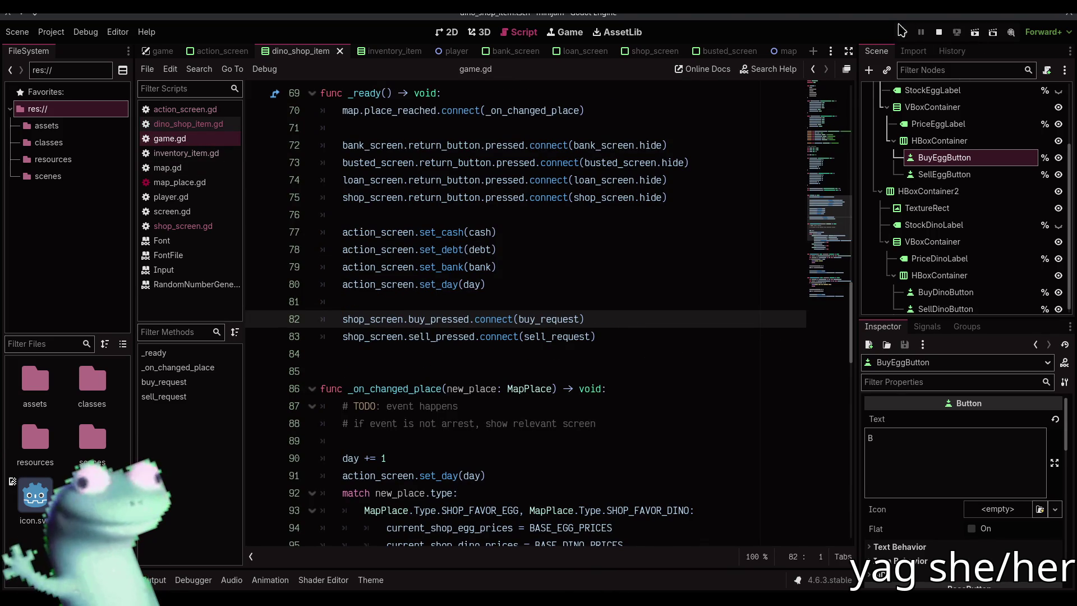
Step: Buy a $100 Velociraptor egg and two $700 Velociraptors, sell one back, then stop
left_click(510, 335)
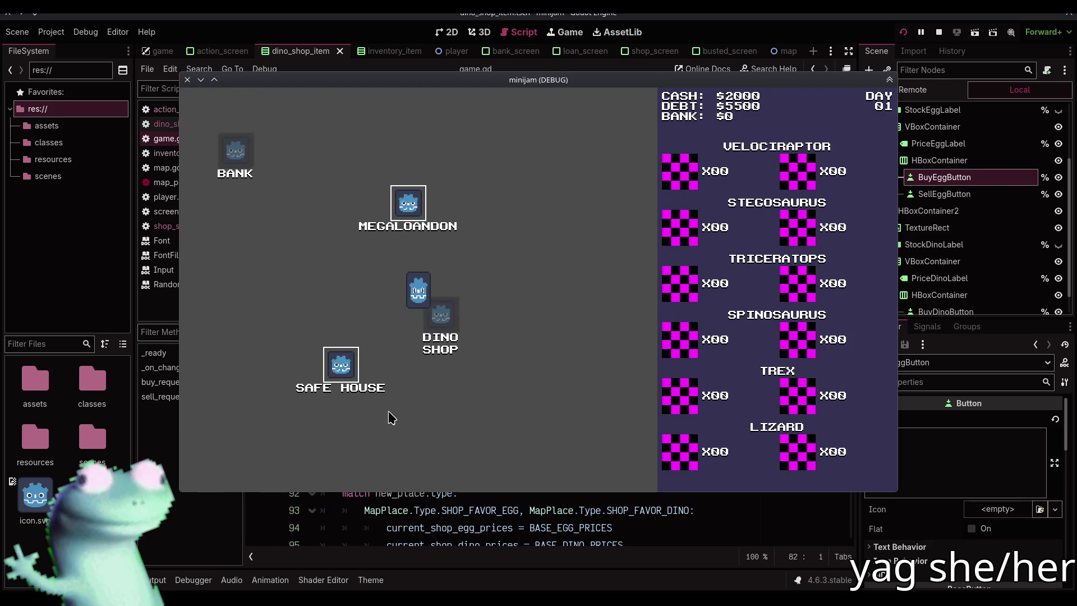
key("F8")
key("alt+Tab")
left_click(354, 158)
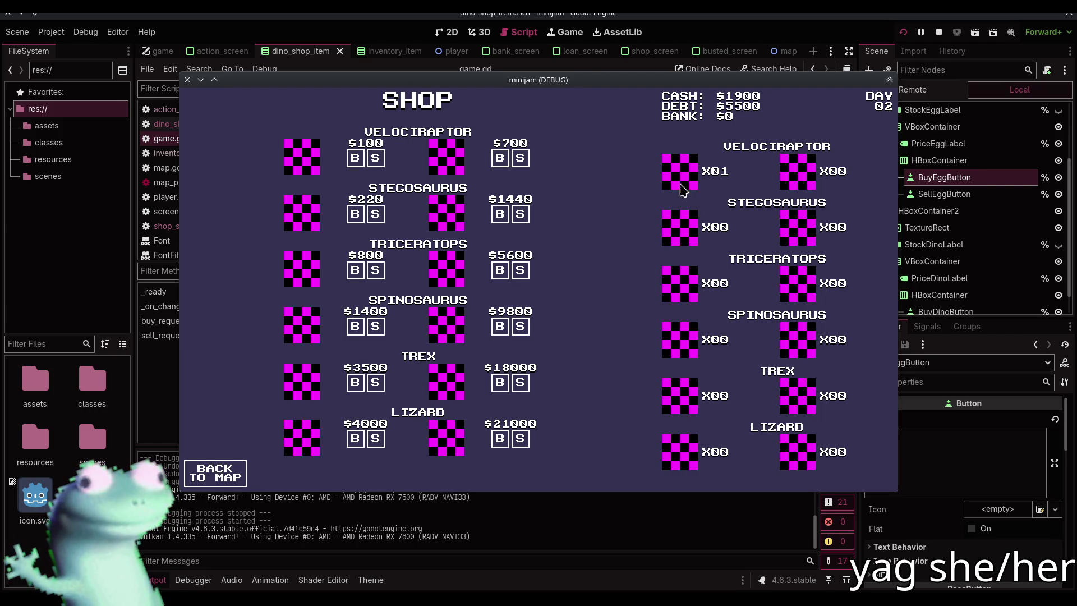
left_click(504, 160)
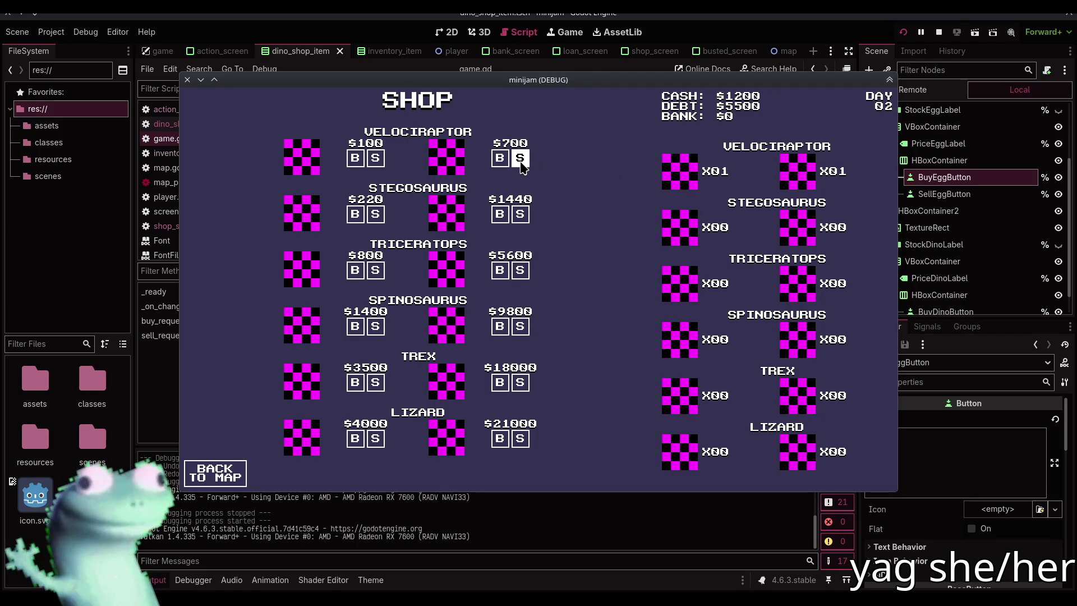
left_click(505, 158)
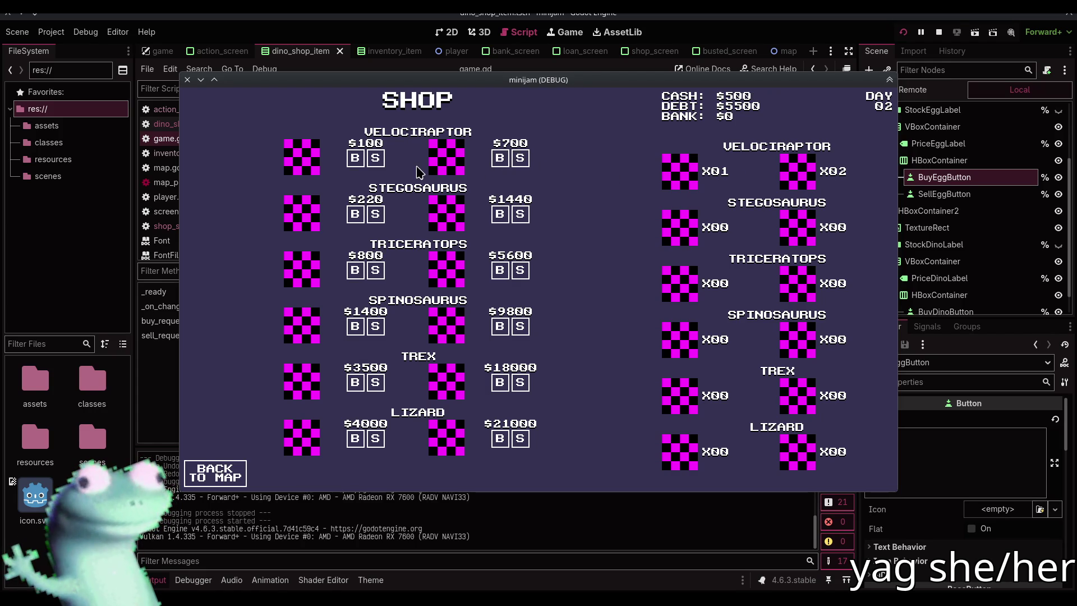
left_click(520, 159)
key("F8")
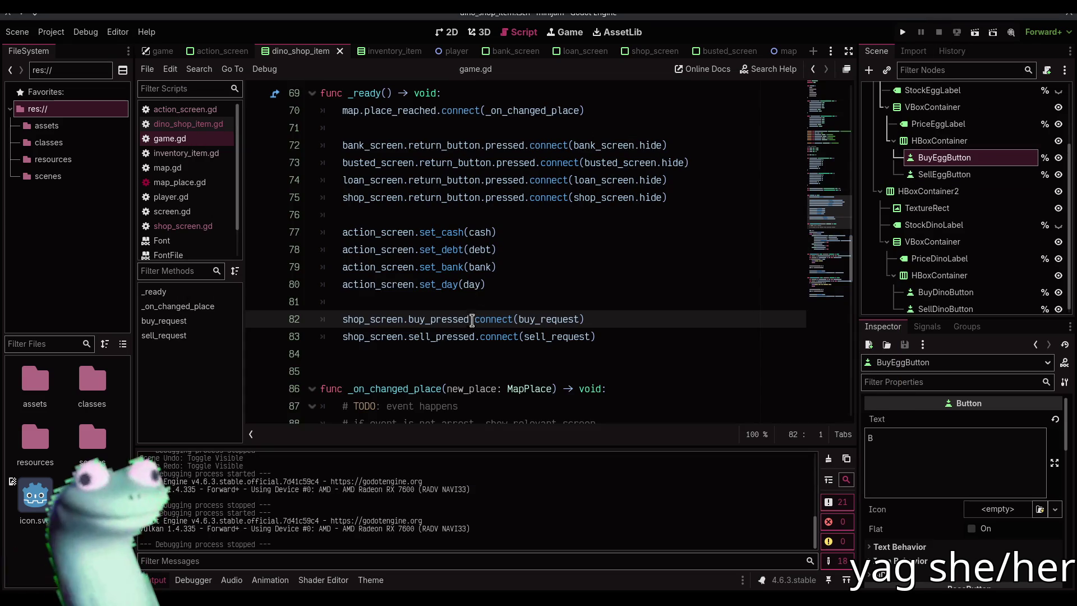
Step: Collapse the output log and bring up game.gd's sell_request, passing through shop_screen.gd
mouse_move(495, 315)
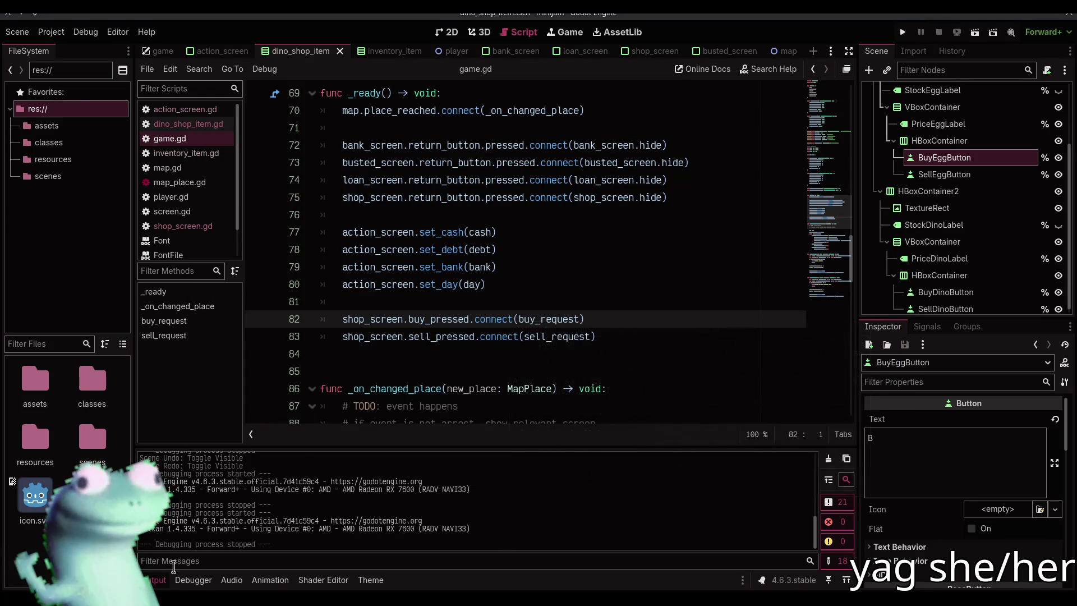
left_click(157, 580)
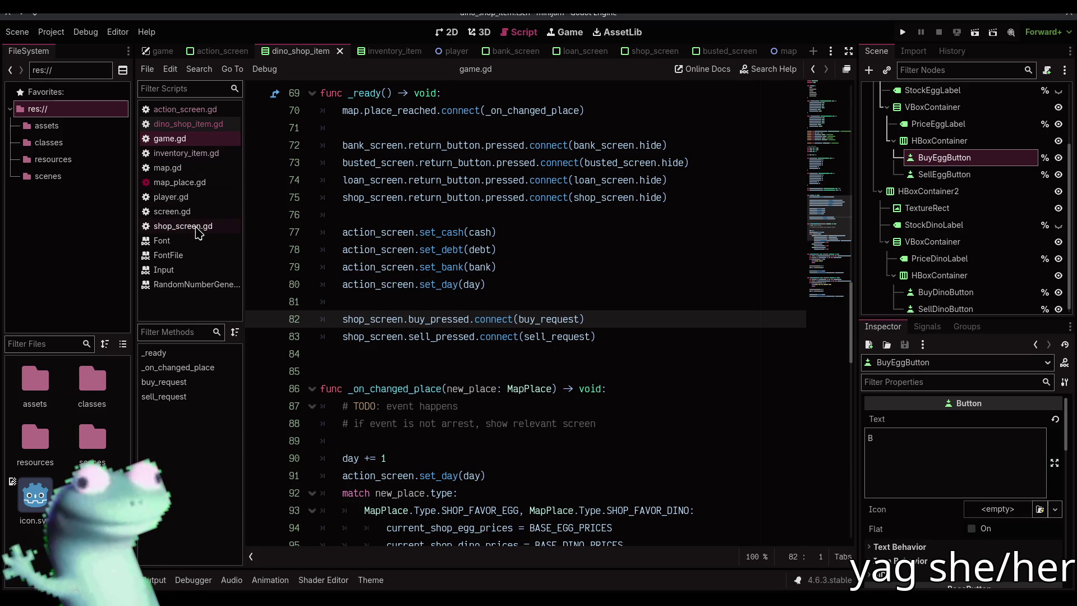
left_click(204, 226)
left_click(390, 207)
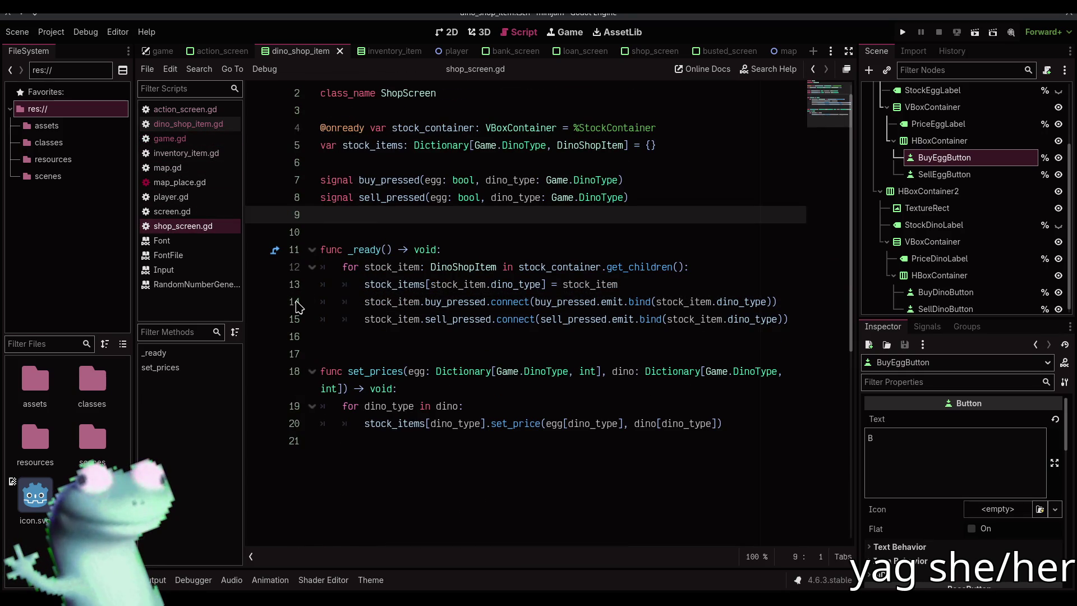
left_click(169, 138)
scroll(495, 356, "down", 15)
scroll(495, 356, "up", 4)
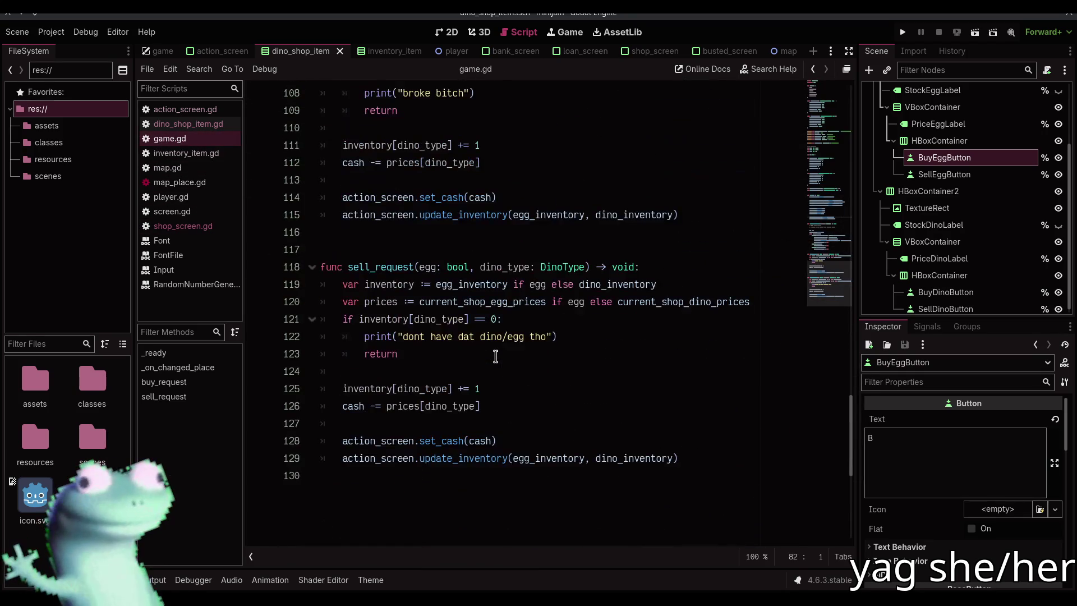
Step: Change line 125's += to -= and line 126's -= to +=, then save and run
left_click(461, 389)
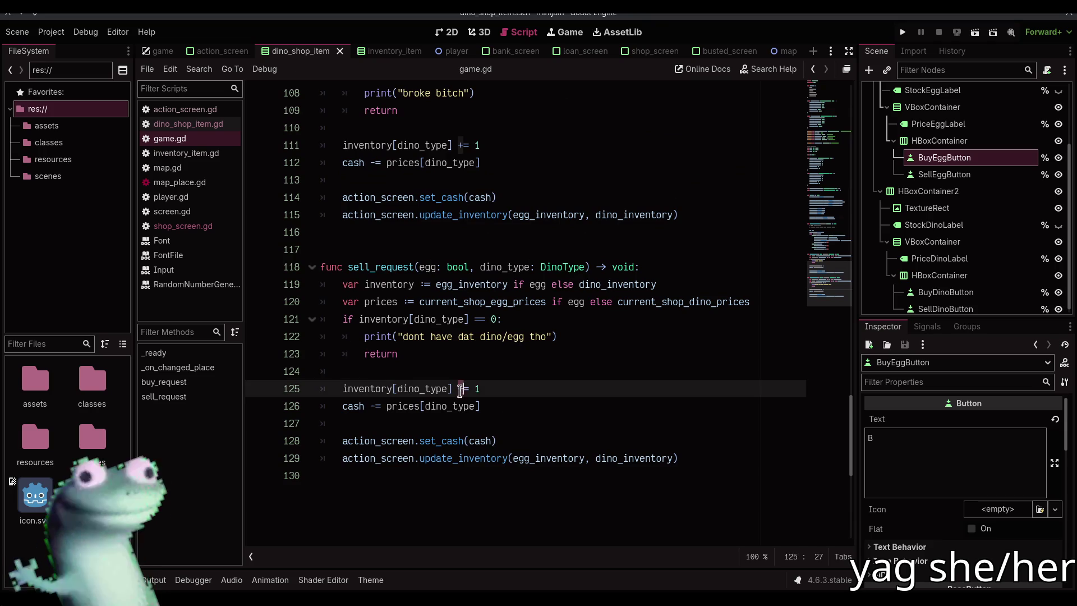
key("BackSpace")
type("-")
left_click(374, 406)
key("BackSpace")
type("+")
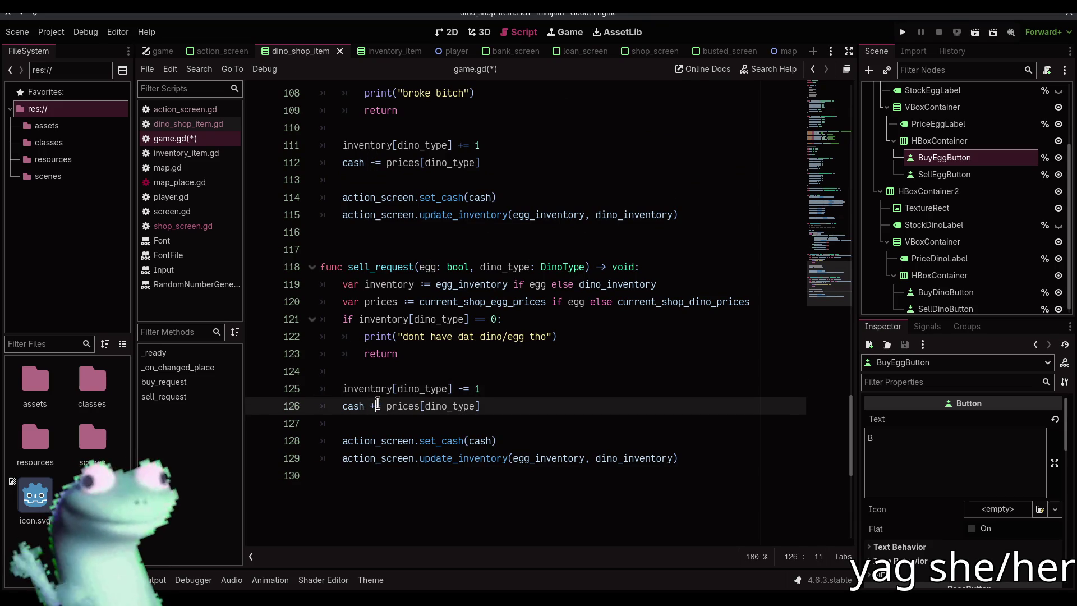
key("F5")
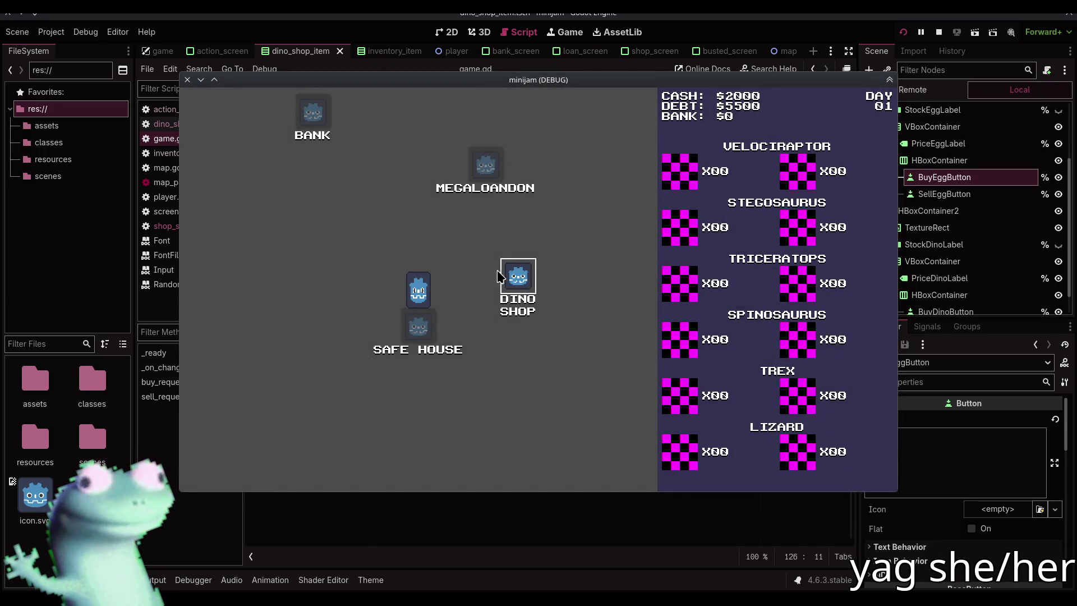
Step: Buy and sell Velociraptor eggs and Velociraptors repeatedly, then try selling and buying a Lizard
left_click(521, 283)
left_click(355, 159)
left_click(376, 157)
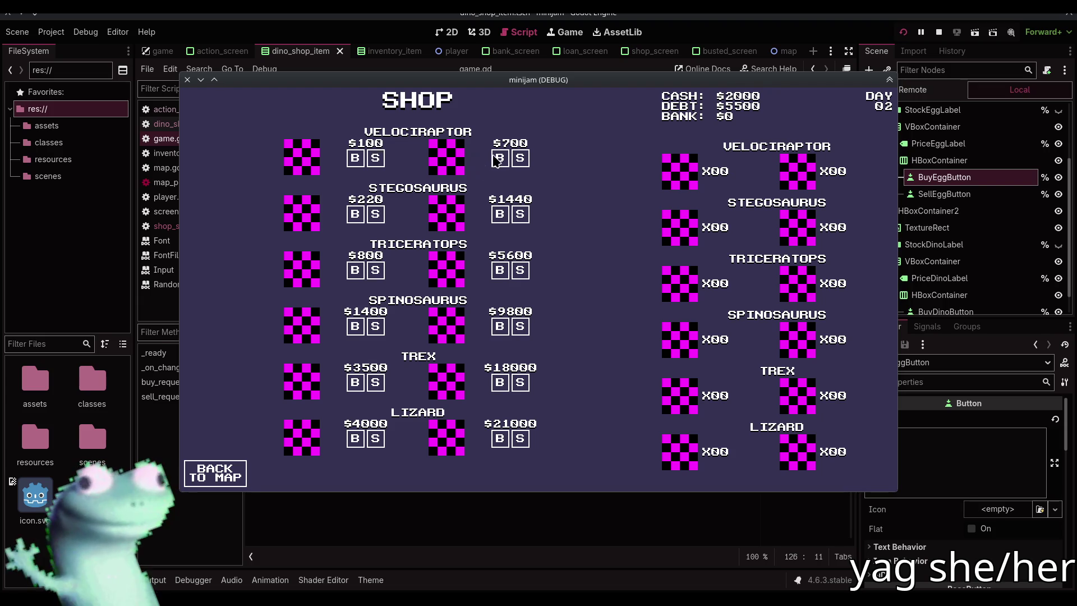
left_click(500, 158)
left_click(520, 157)
left_click(500, 157)
left_click(356, 158)
left_click(520, 157)
left_click(375, 158)
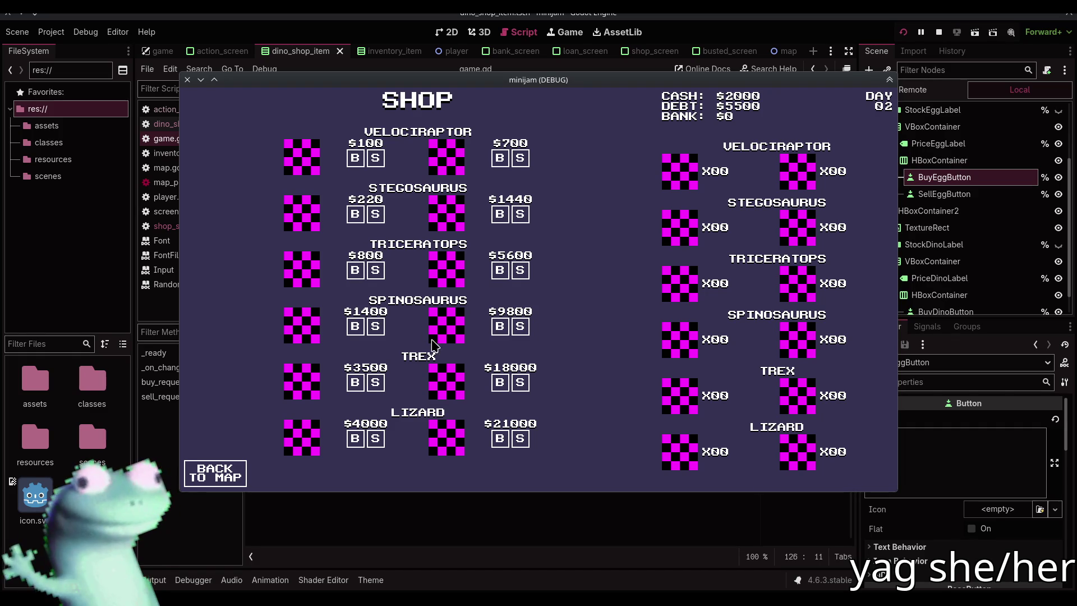
left_click(376, 438)
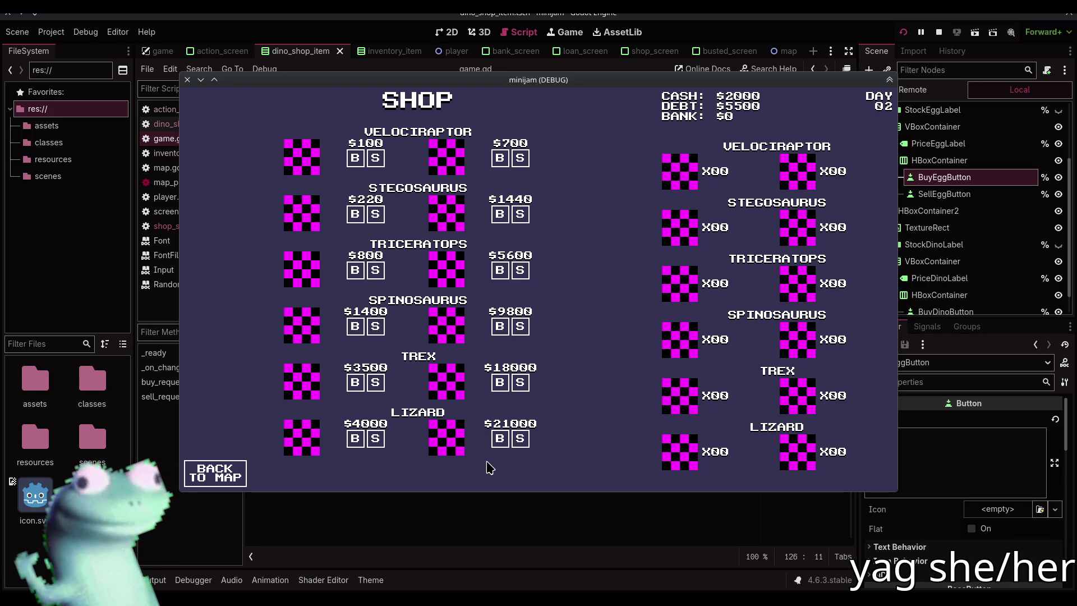
left_click(500, 440)
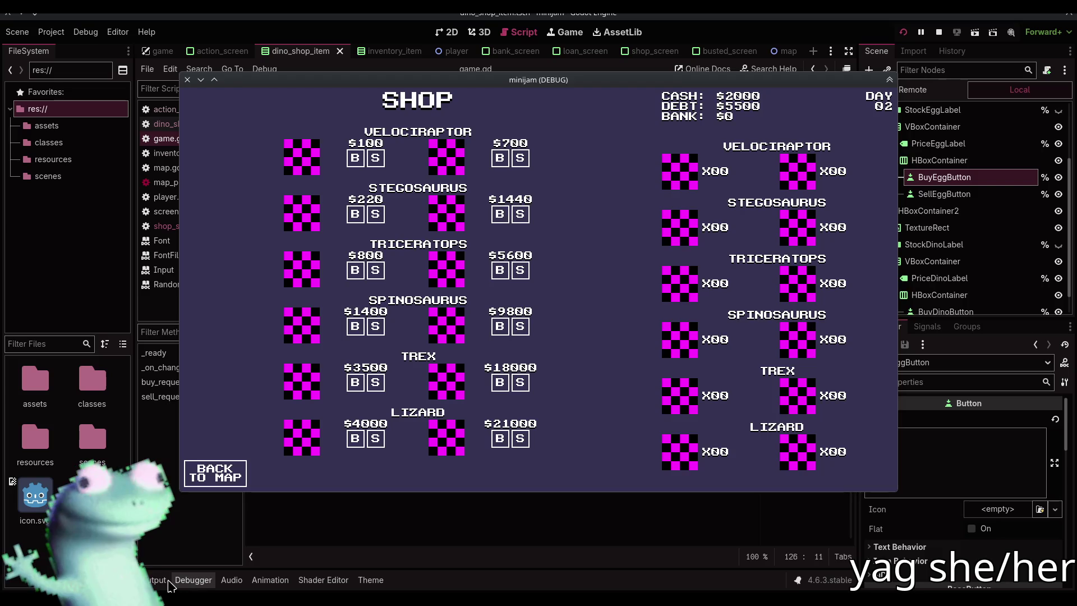
Step: Try buying and selling a Lizard without enough cash and check the Output log messages
left_click(165, 582)
key("alt+Tab")
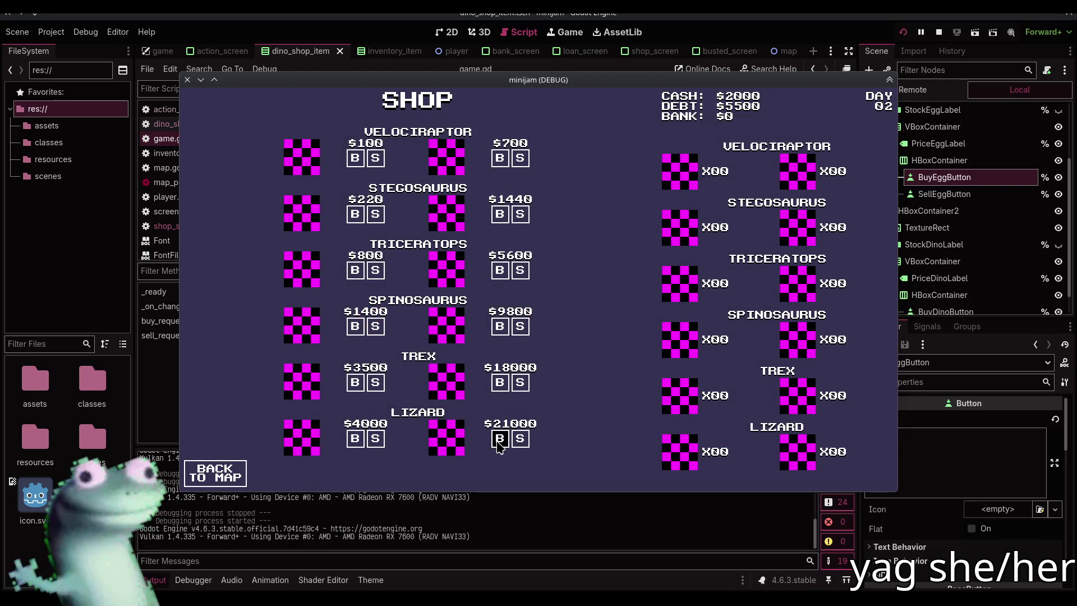
left_click(497, 442)
left_click(519, 439)
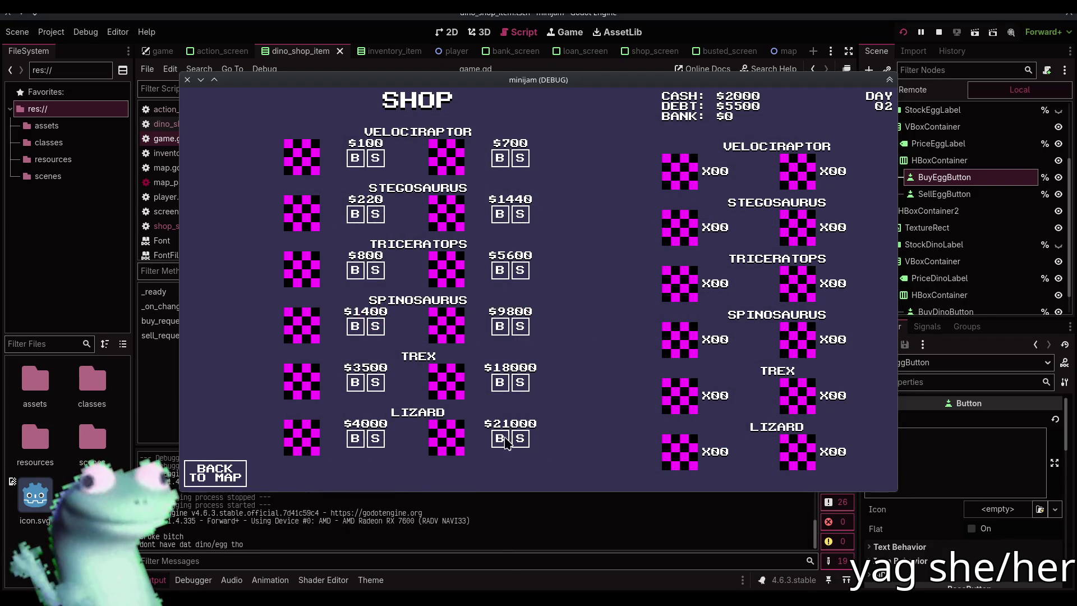
left_click(501, 442)
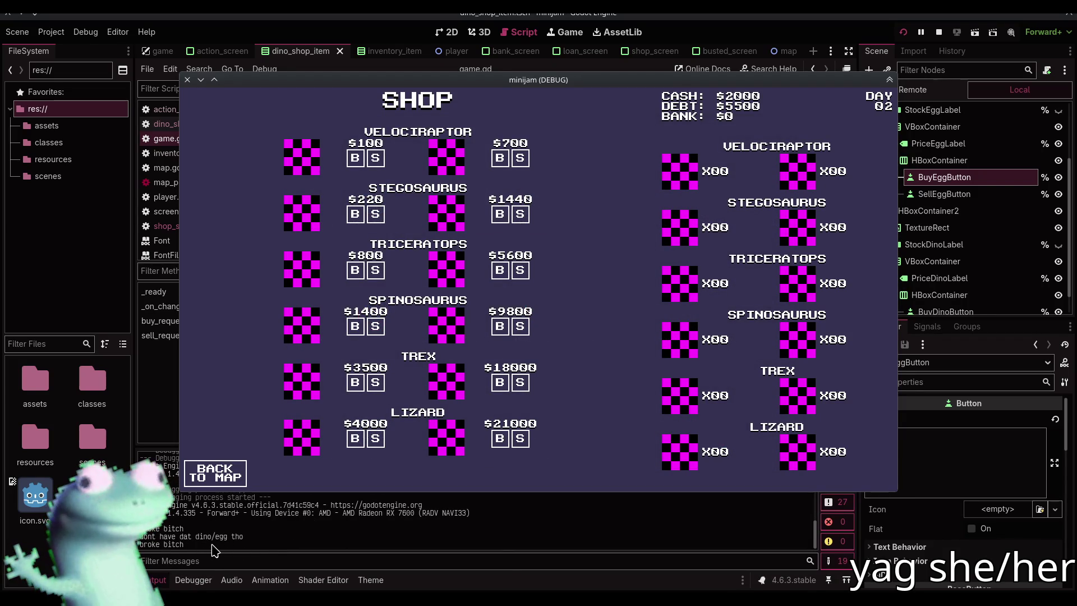
left_click_drag(186, 545, 139, 544)
key("alt+Tab")
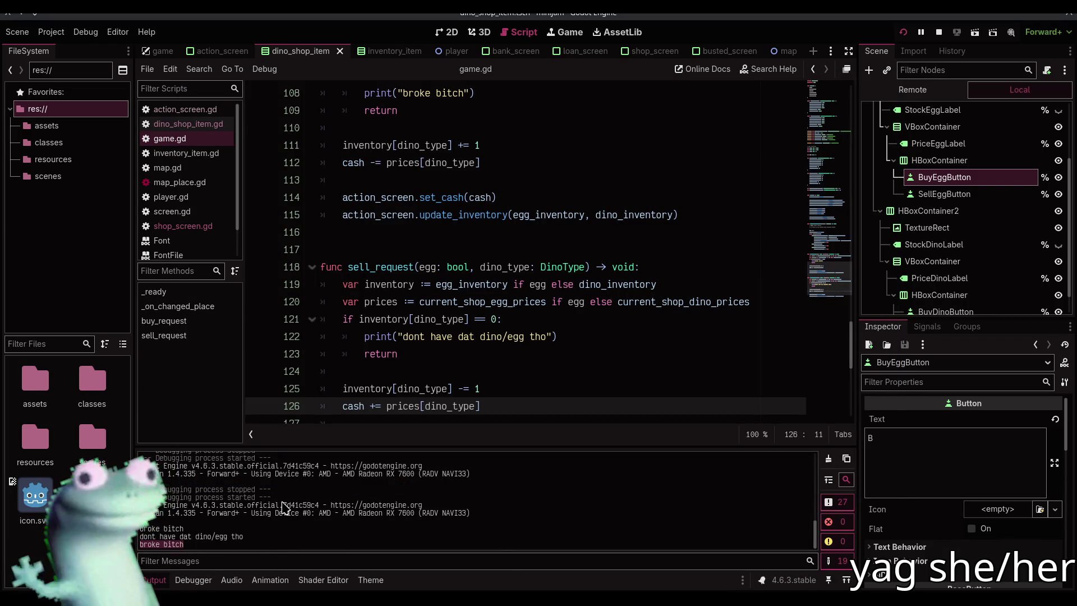
key("alt+Tab")
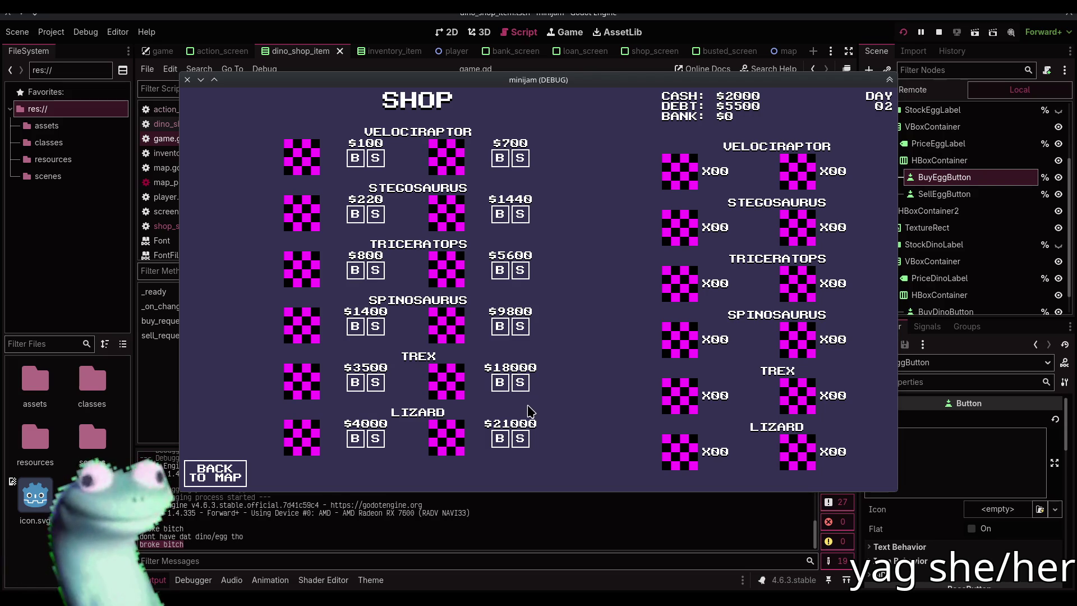
left_click(337, 541)
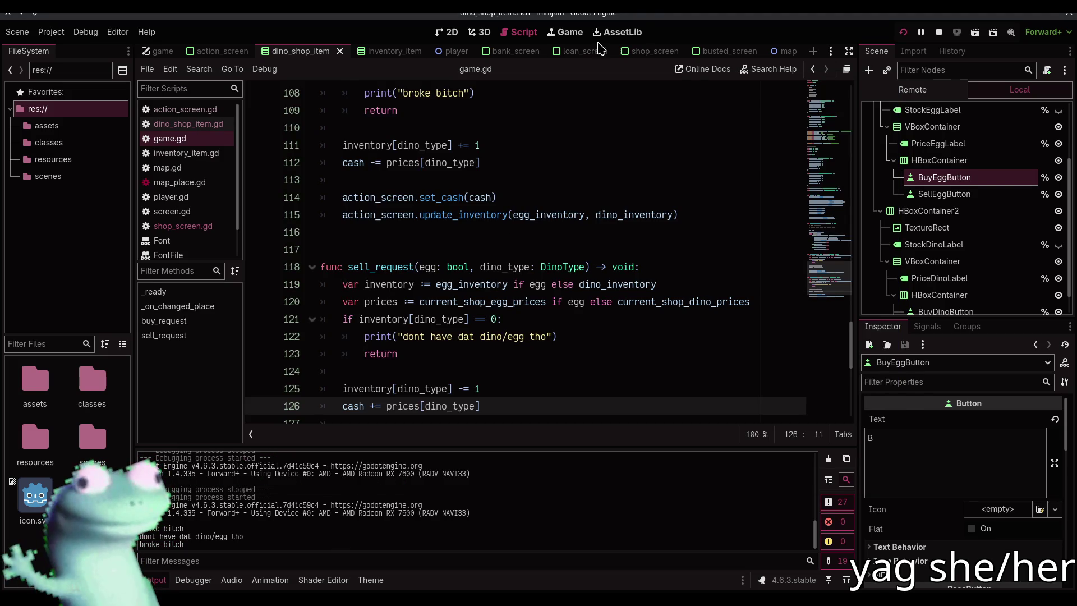
key("alt+Tab")
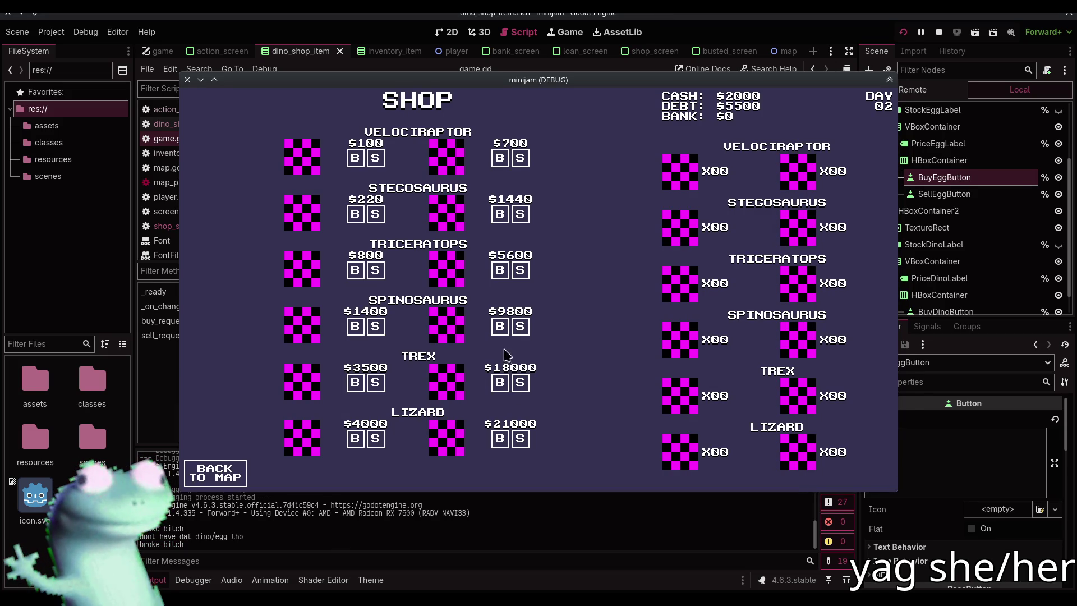
Step: Repeatedly try buying the $18000 TREX adult with only $2000 to trigger the broke message
left_click(498, 383)
left_click(499, 384)
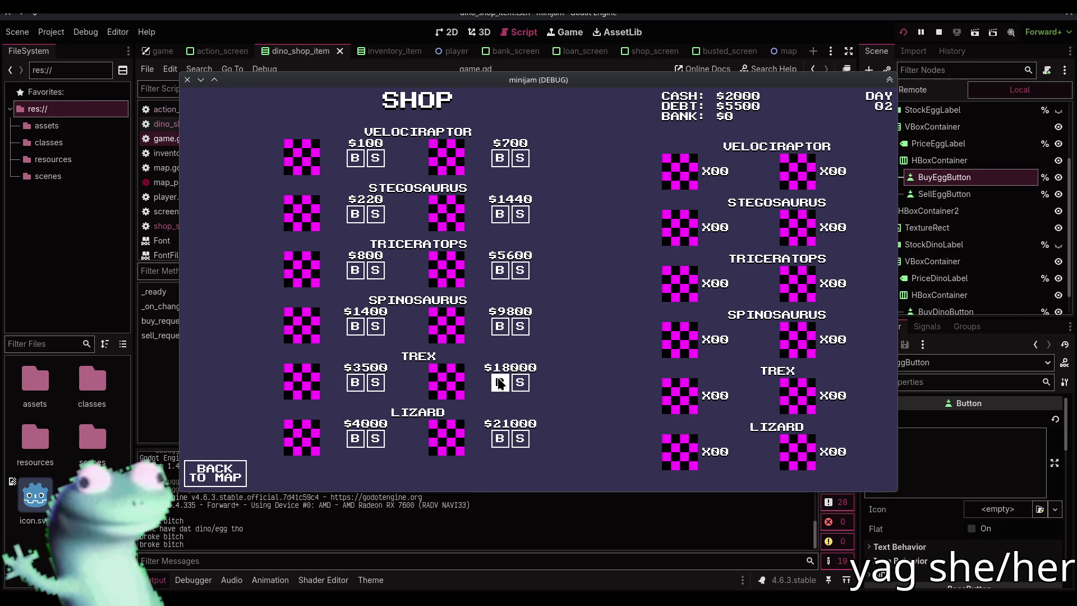
left_click(500, 383)
left_click(499, 383)
left_click(499, 384)
left_click(499, 383)
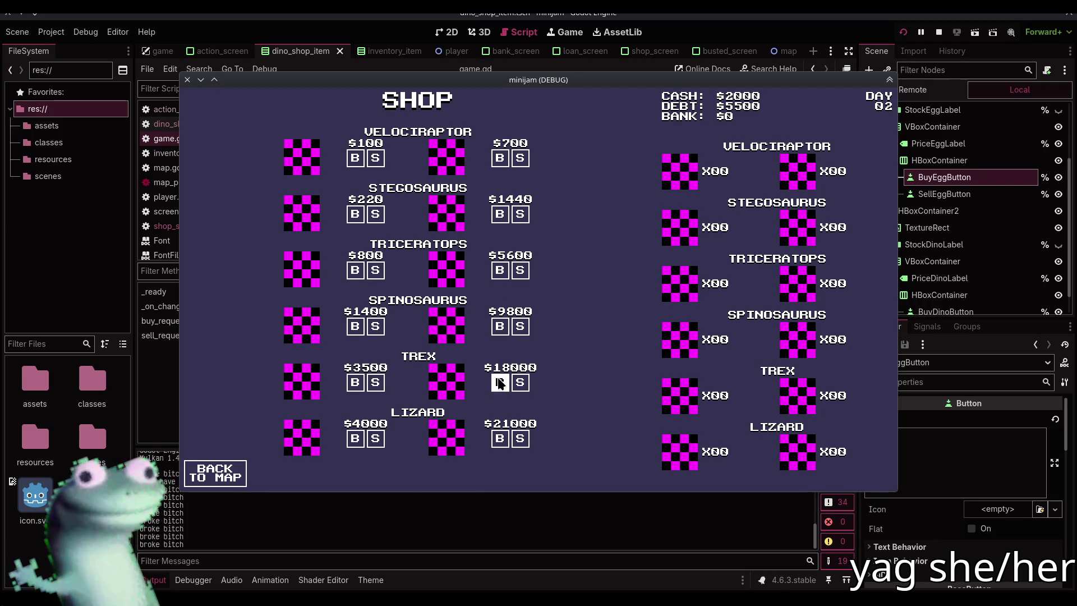
left_click(499, 383)
left_click(500, 383)
left_click(499, 383)
left_click(499, 383)
left_click(499, 384)
left_click(499, 383)
left_click(499, 383)
left_click(499, 383)
left_click(499, 384)
left_click(500, 383)
left_click(499, 383)
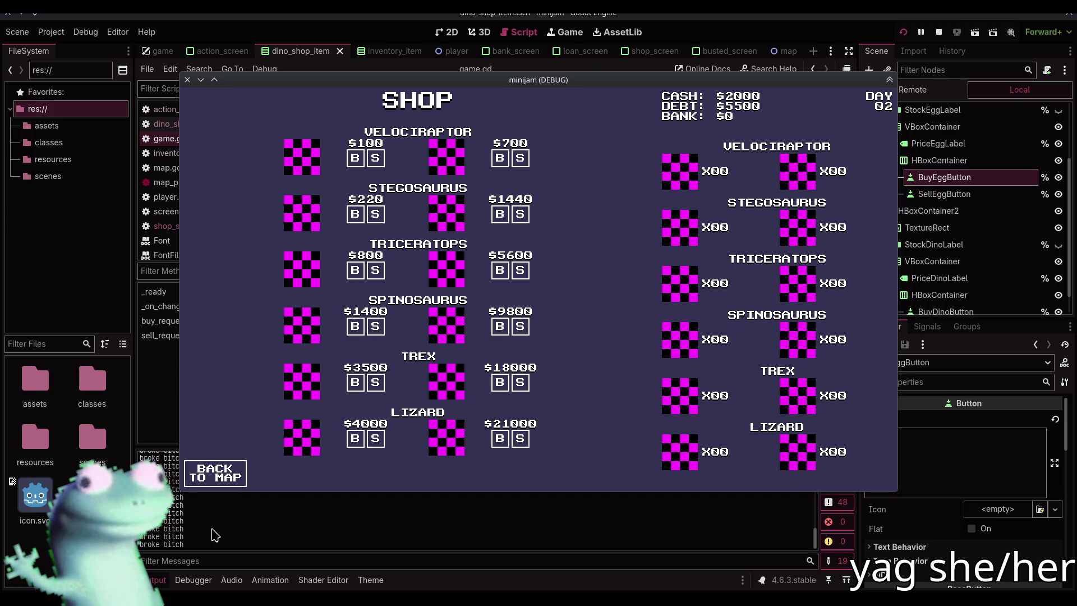
Step: Stop the game with F8, clear the Output log, and begin a git pull in Yakuake
key("F8")
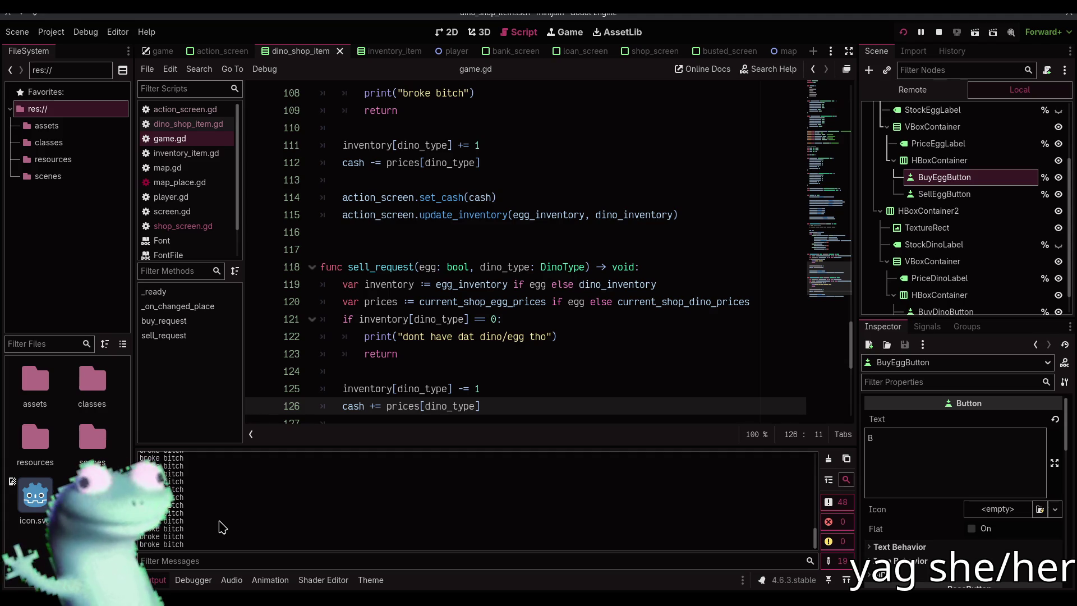
left_click(828, 458)
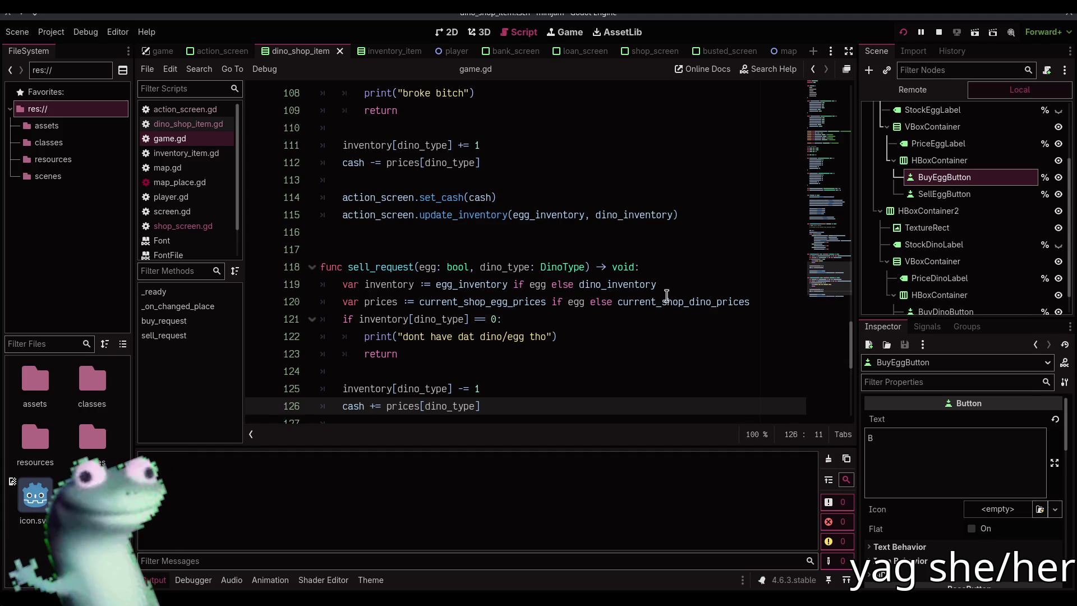
key("F12")
type("git pull")
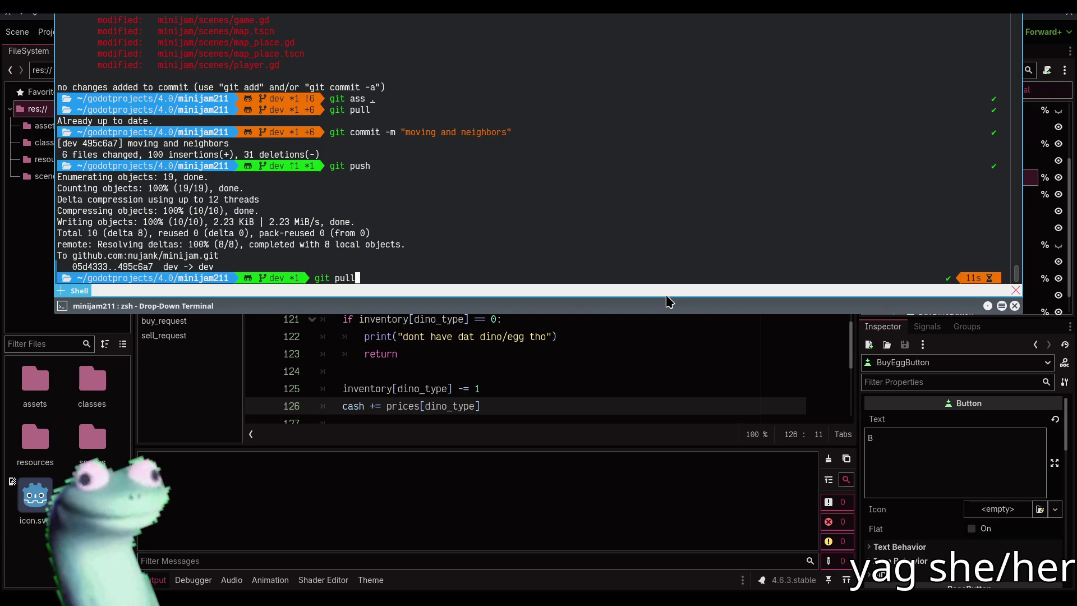
Step: Stop the running game, clear the Output log, and run git pull in Yakuake
key("F12")
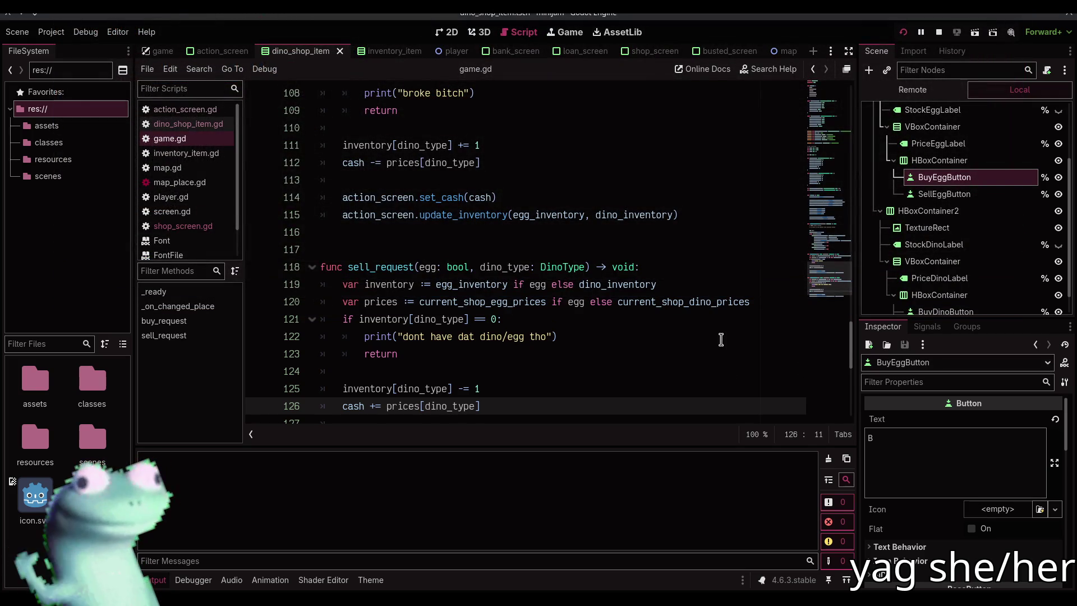
left_click(720, 336)
left_click(938, 32)
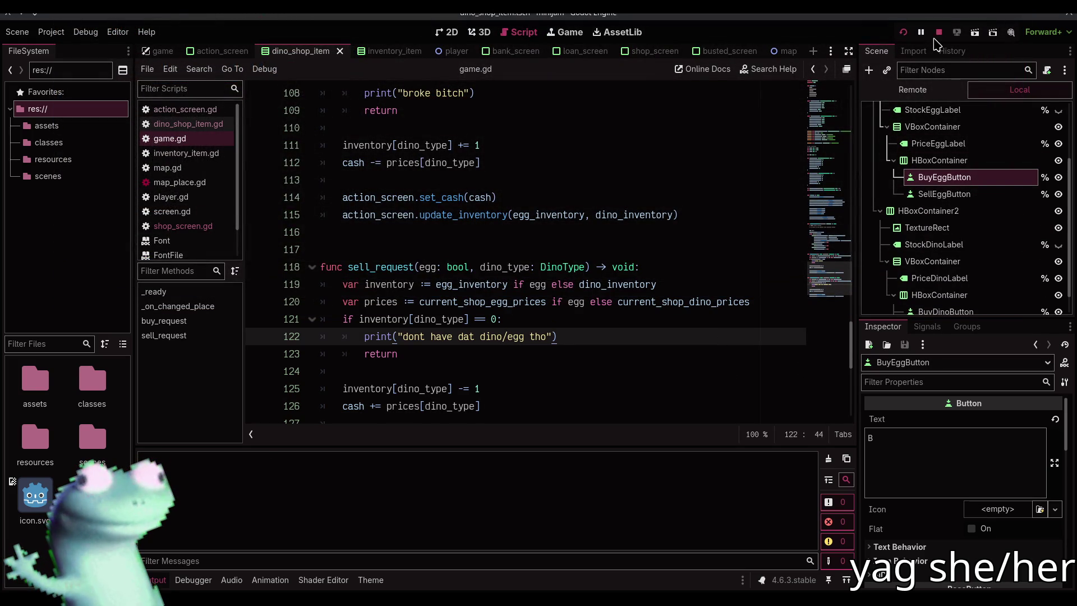
left_click(828, 458)
left_click(639, 362)
key("F12")
type("git pull")
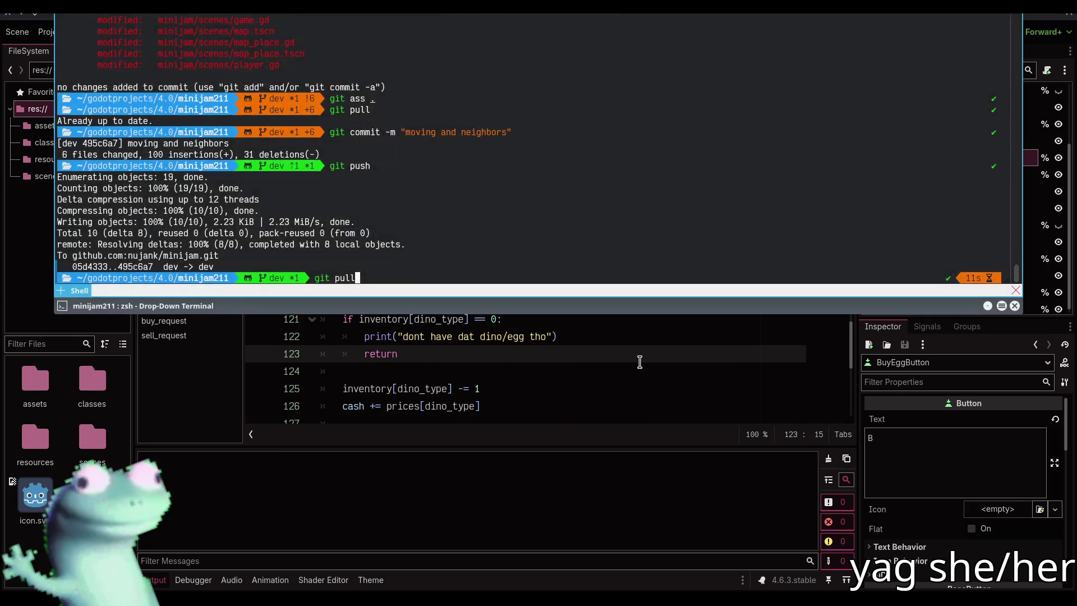
key("Return")
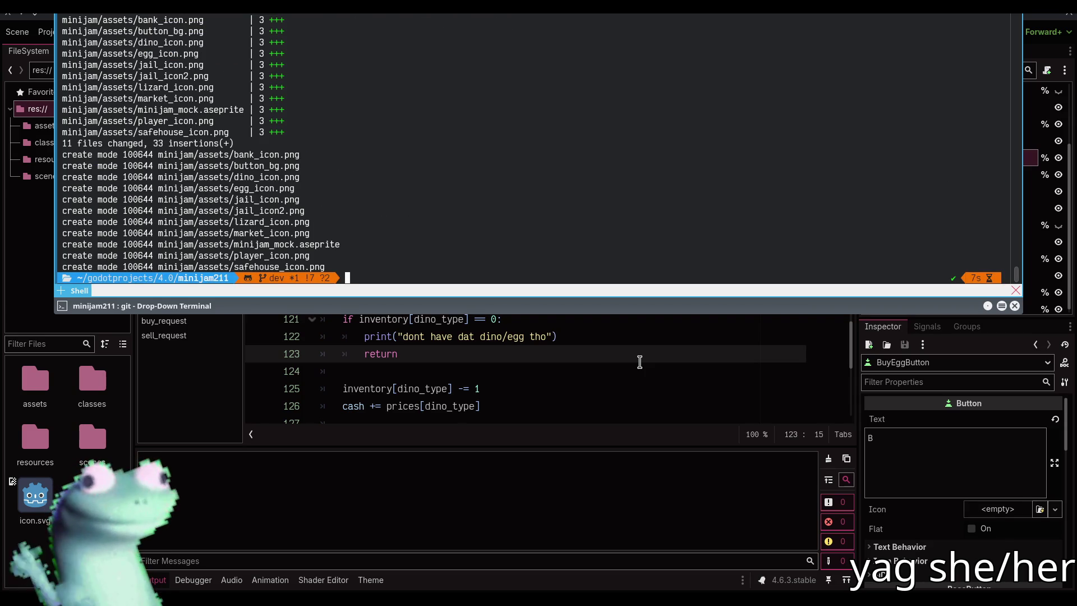
Step: Collapse the Output panel and run git status to list modified and untracked files
key("super")
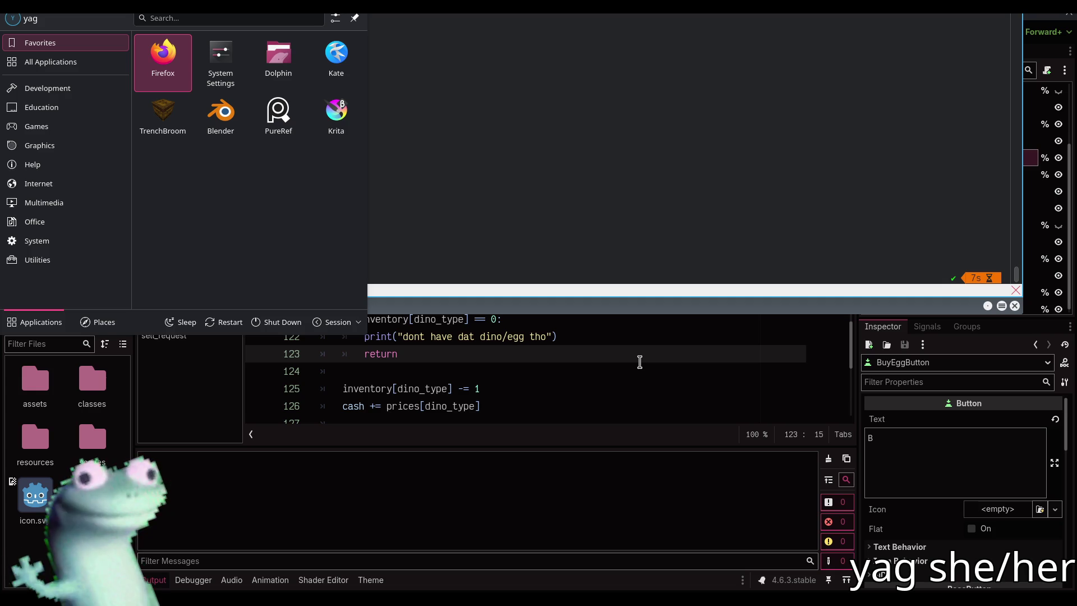
key("F12")
key("super")
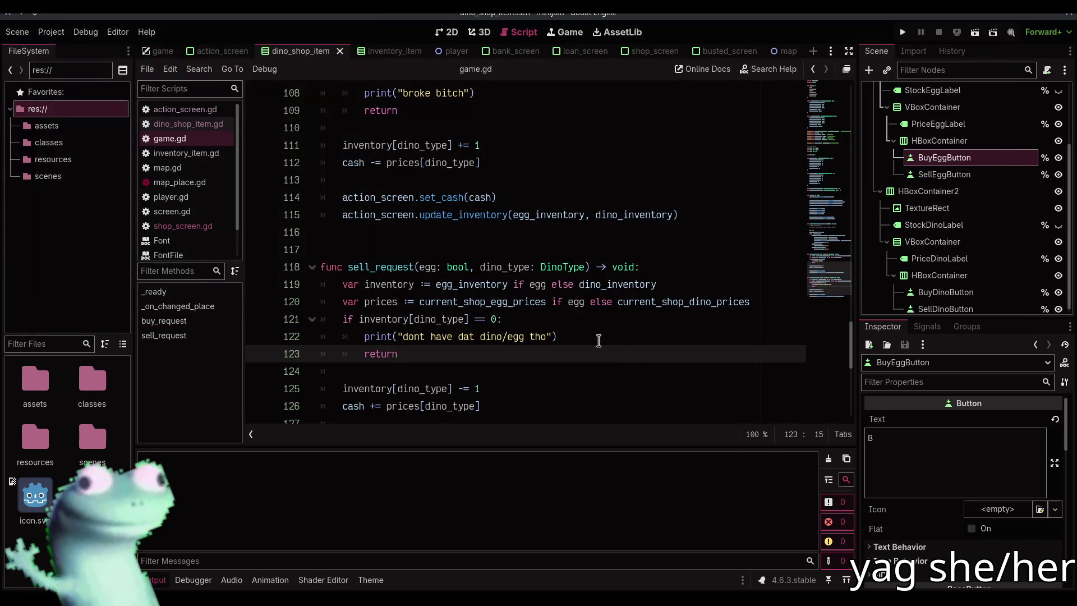
key("ctrl+j")
left_click(515, 371)
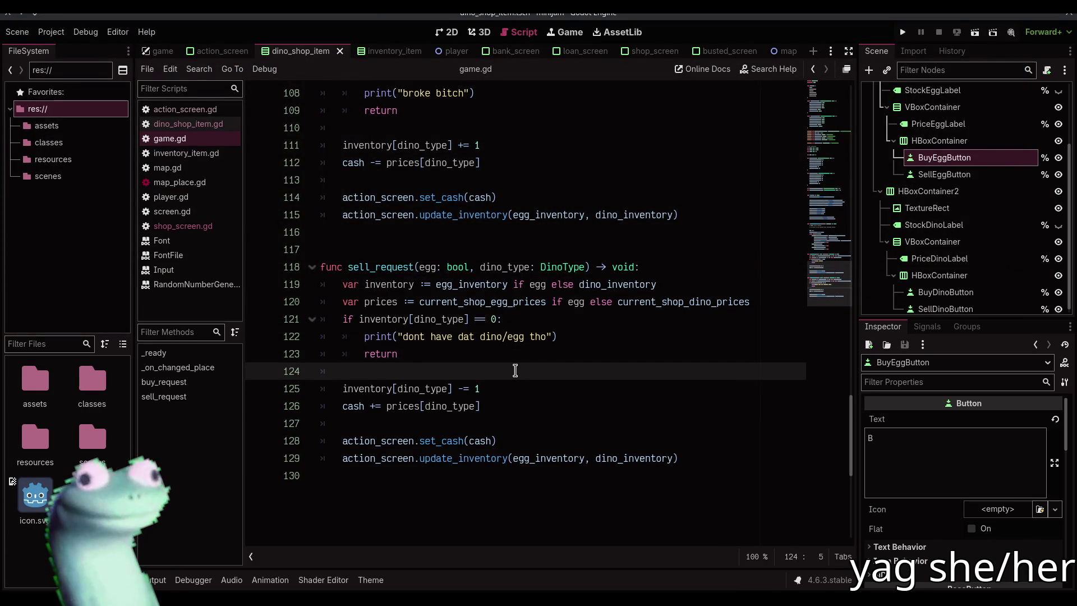
key("F12")
type("git")
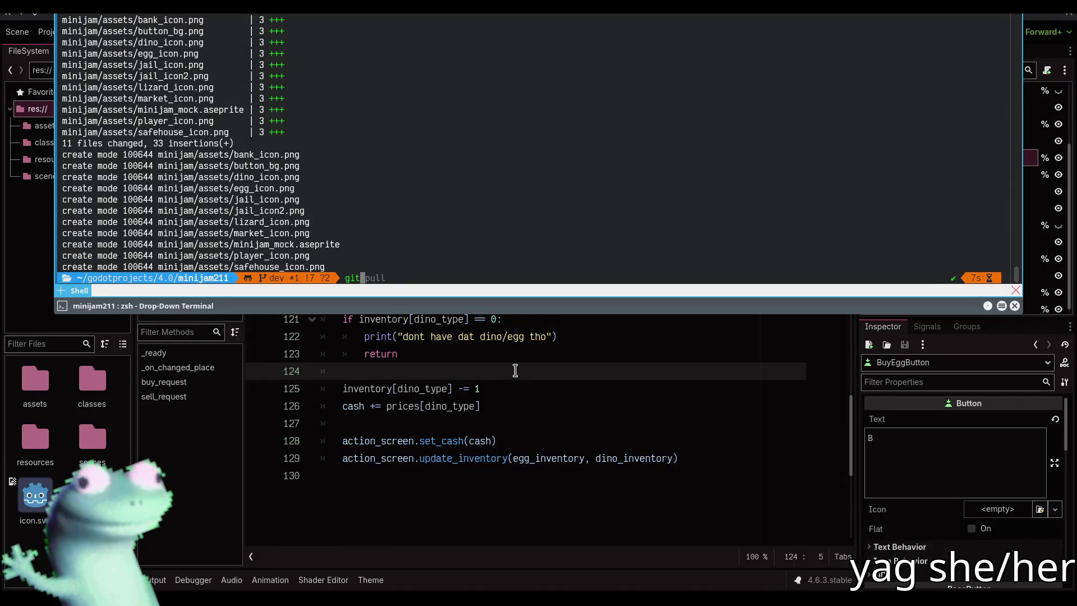
type("statu")
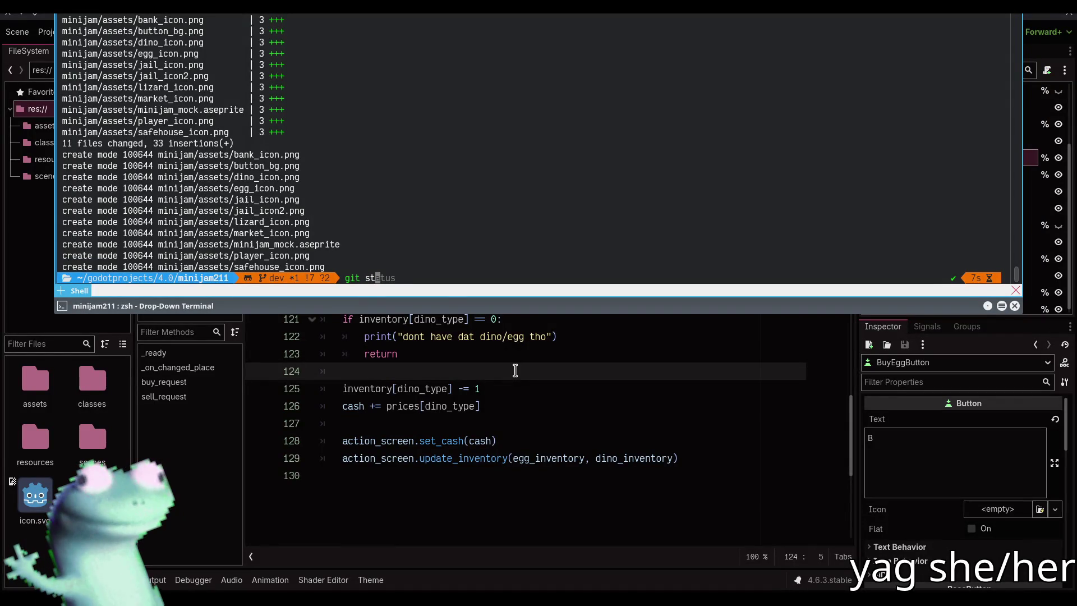
type("s")
key("Return")
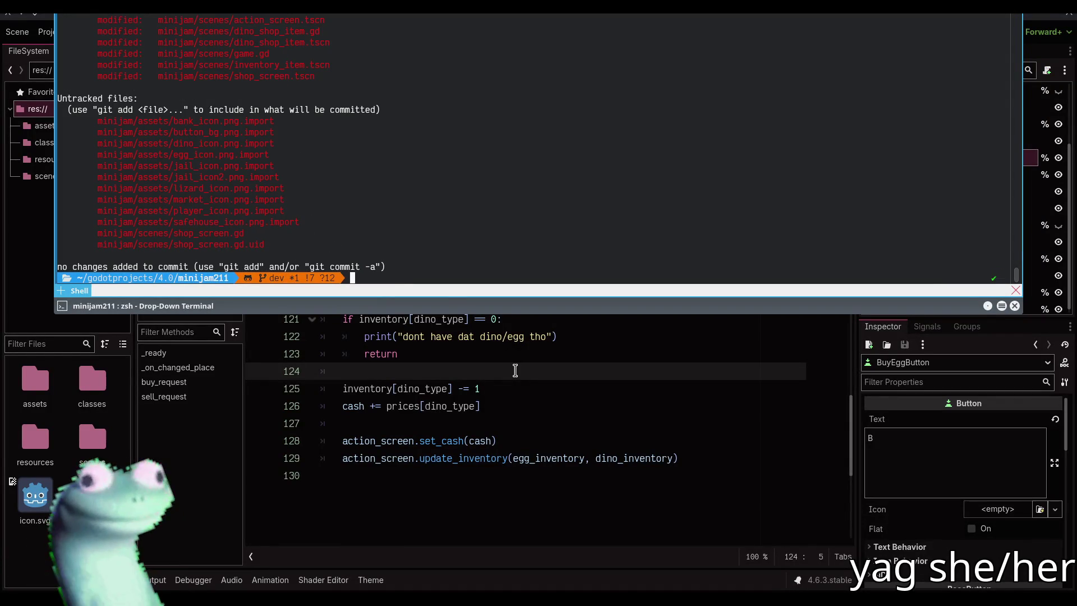
Step: Abort the mistyped commit command and stage all changes with git add
type("git commit -m")
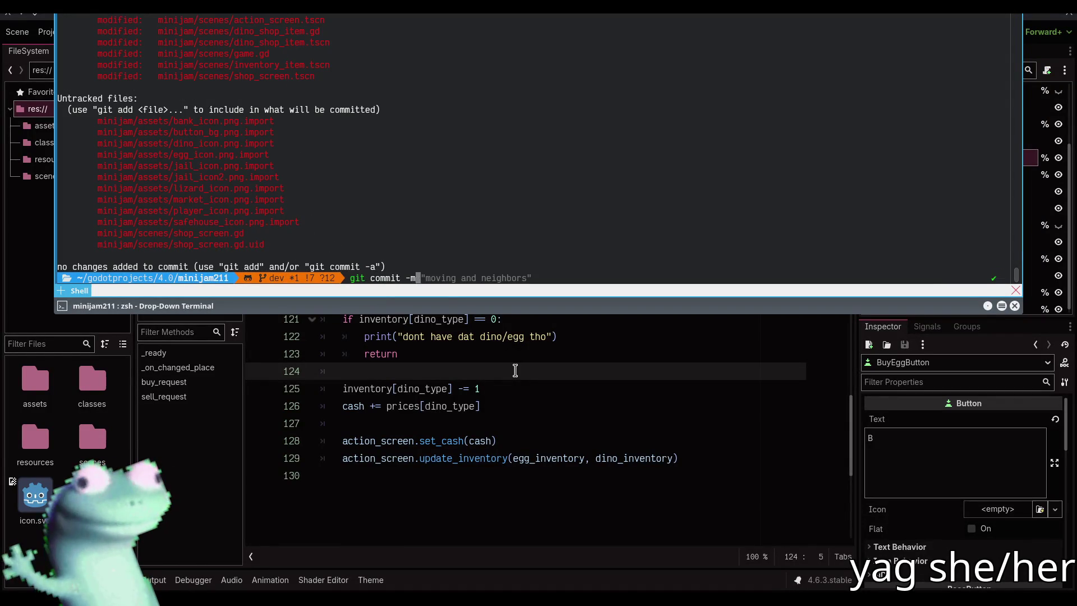
type(" \"brok")
type("s of it")
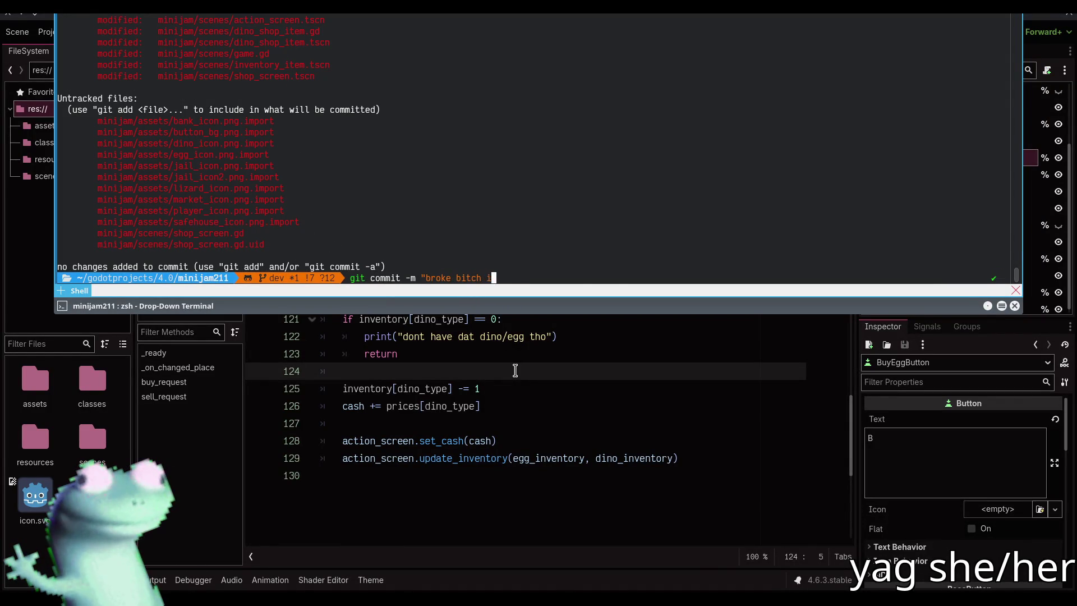
key("ctrl+c")
key("Up")
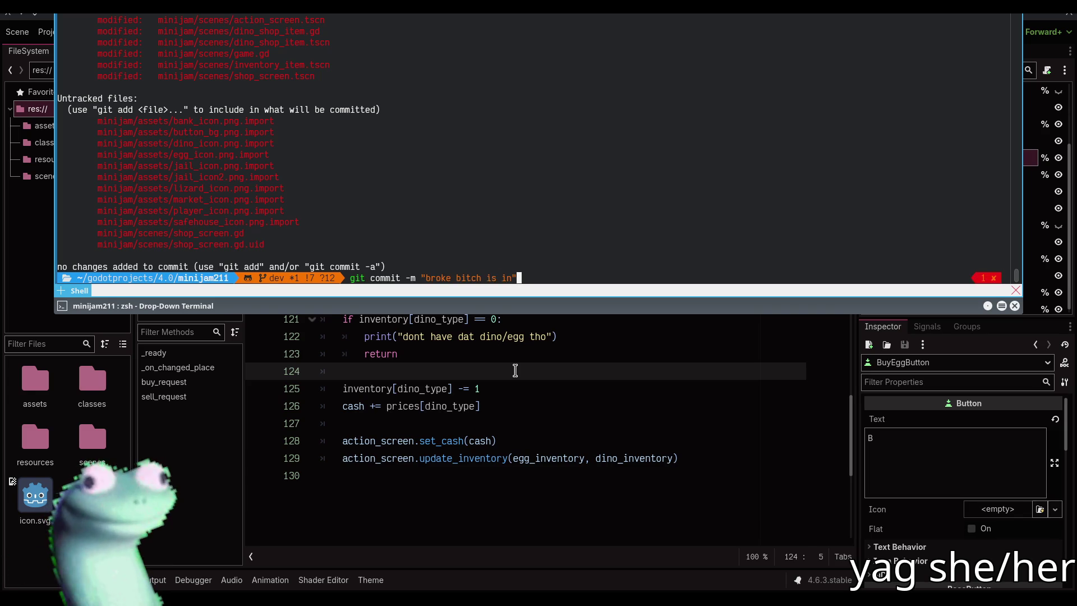
key("ctrl+Left")
key("ctrl+Left")
key("ctrl+Left")
key("End")
key("BackSpace")
key("BackSpace")
key("BackSpace")
type("a")
key("Return")
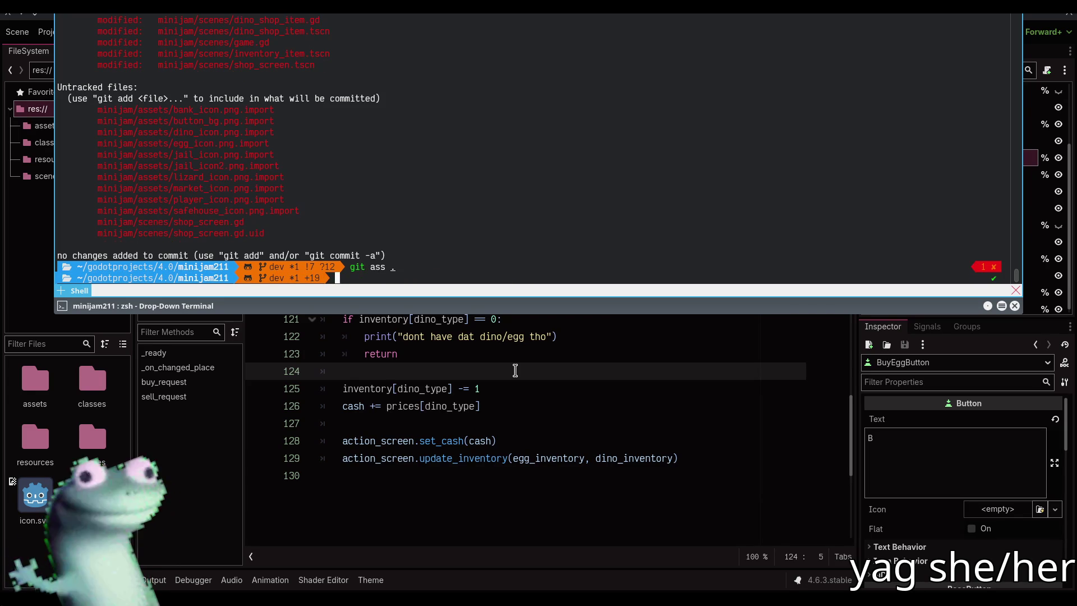
Step: Commit with message "broke bitch is in", push to dev, and hide the terminal
key("Up")
key("Up")
key("Return")
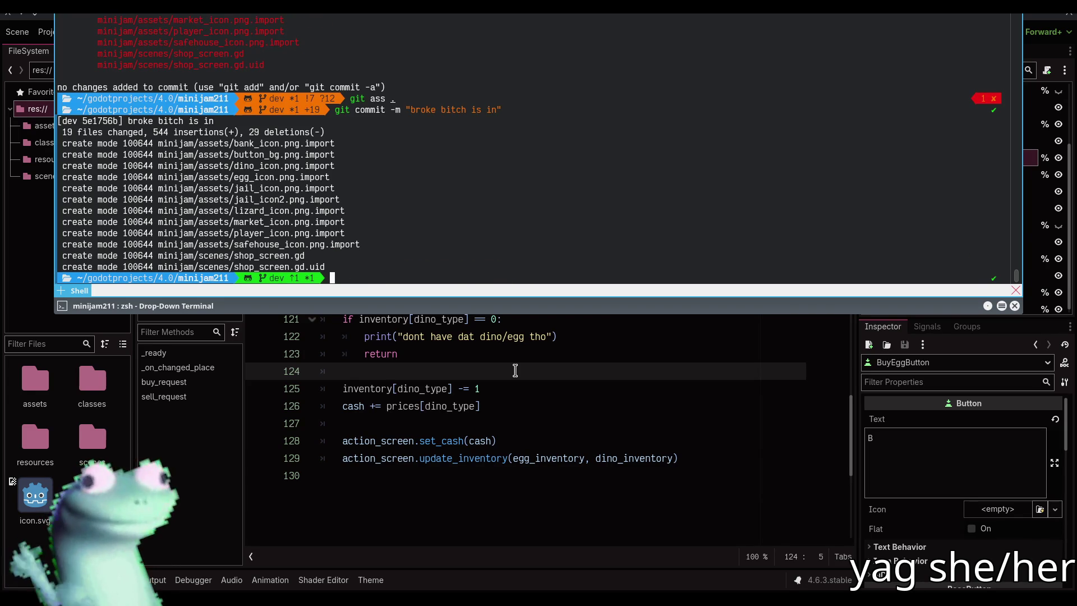
type("git push")
key("Return")
key("F12")
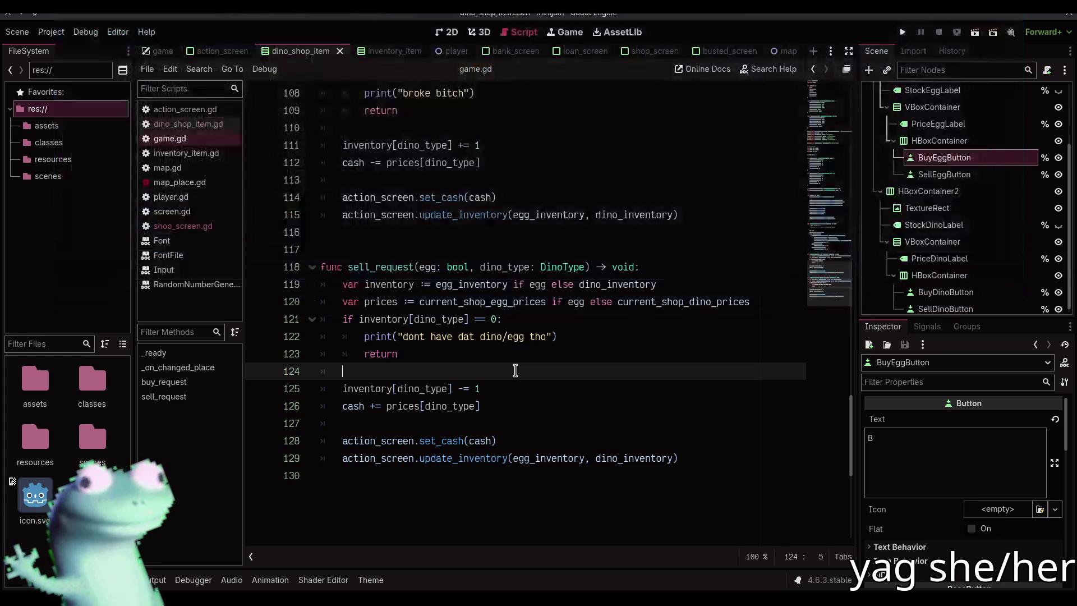